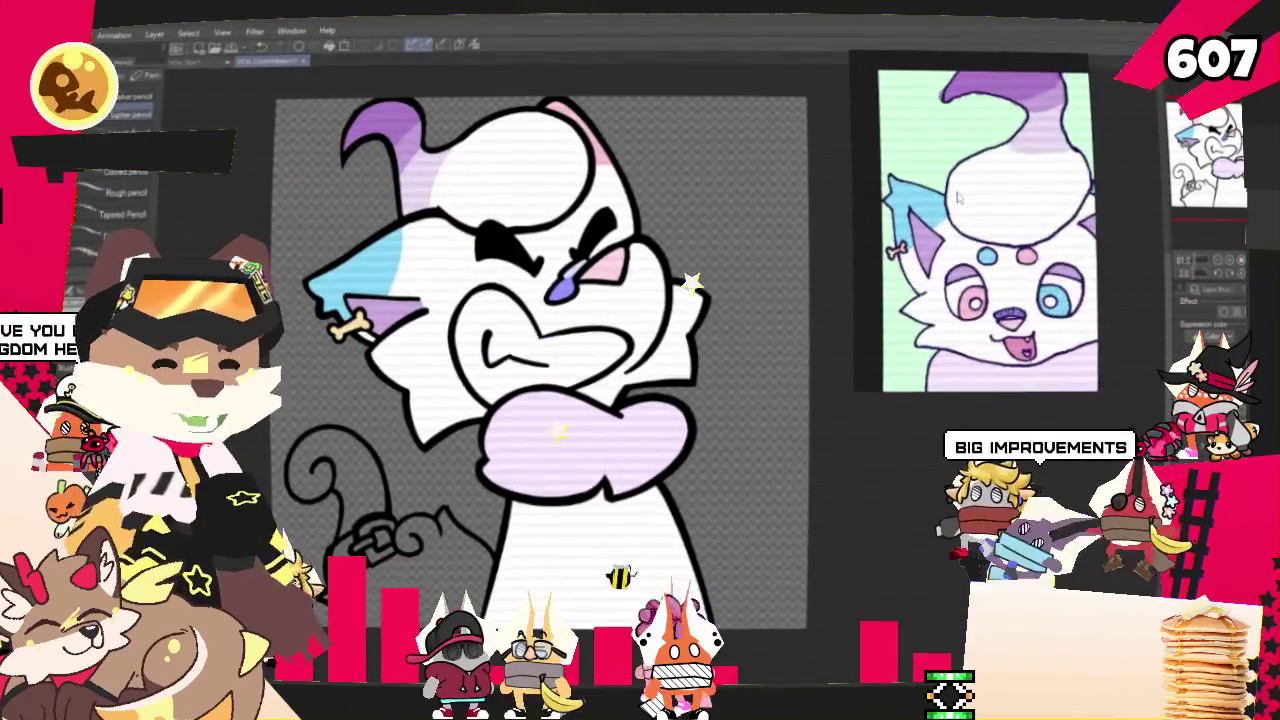
# Fill the cat's curled tail tip with white, then with light blue.
pyautogui.scroll(2, 992, 211)
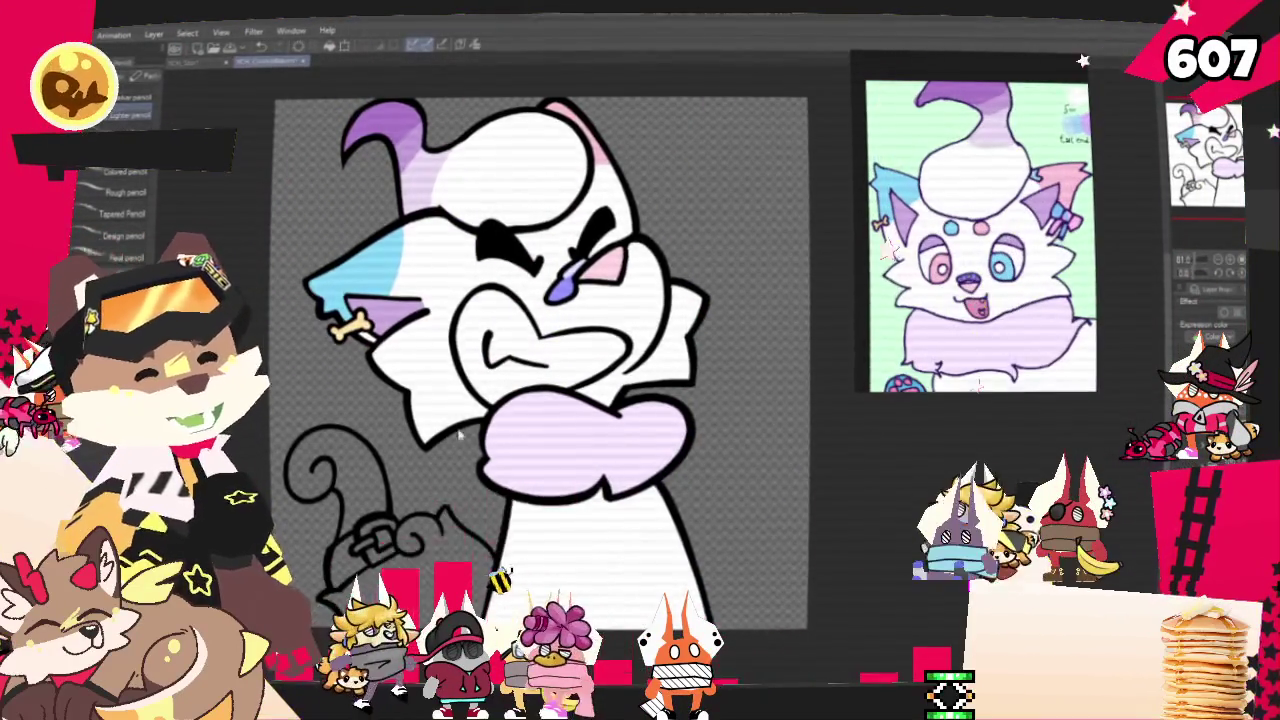
pyautogui.scroll(-1, 481, 451)
pyautogui.scroll(-3, 995, 345)
pyautogui.scroll(2, 945, 255)
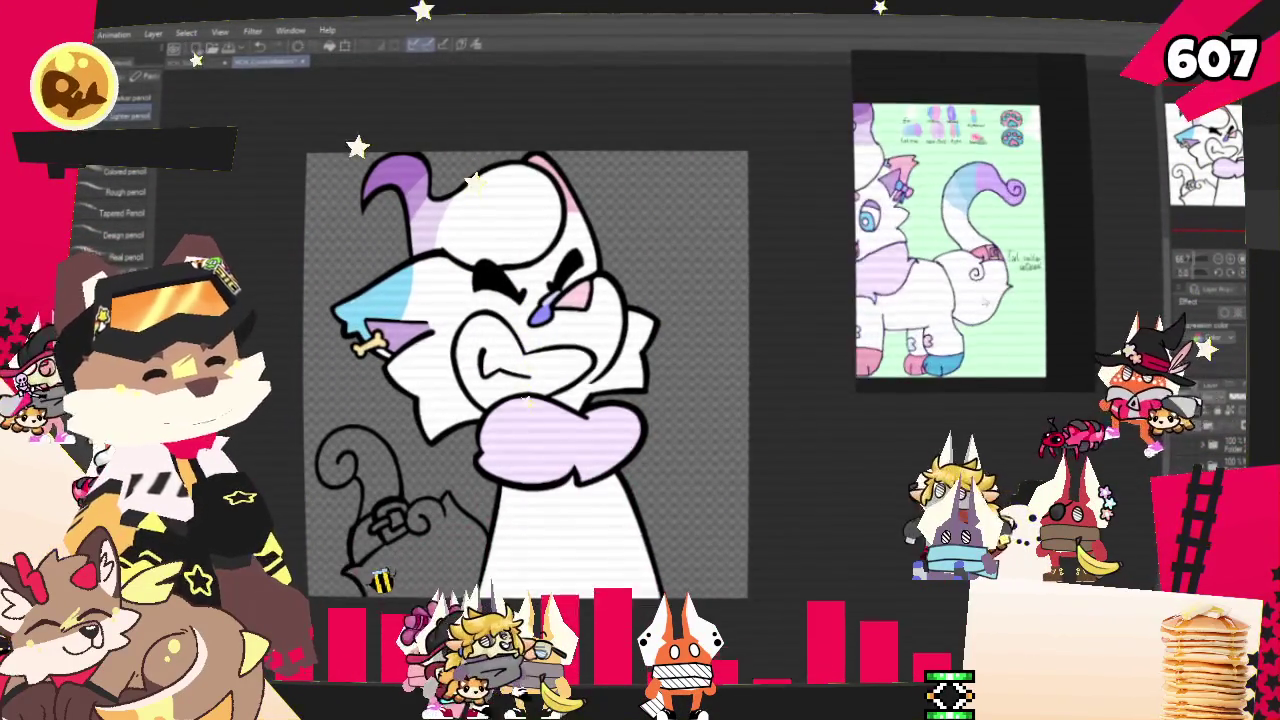
pyautogui.scroll(2, 975, 200)
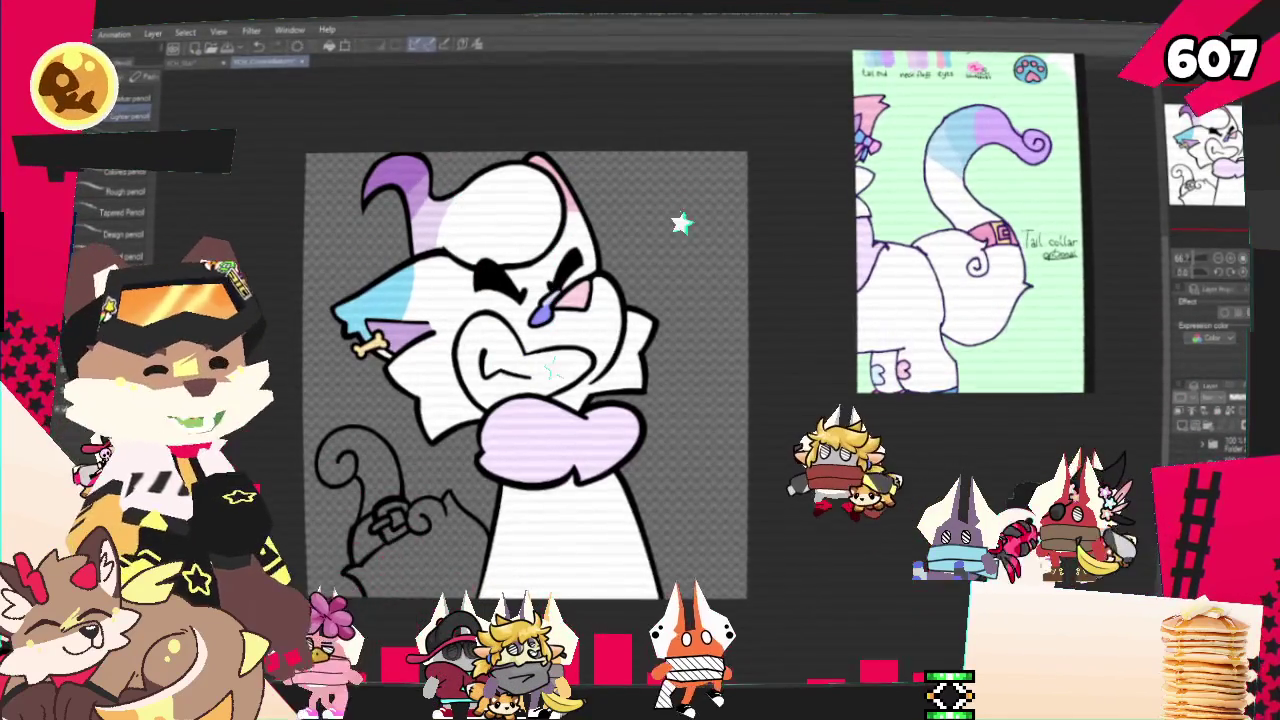
pyautogui.scroll(2, 525, 375)
pyautogui.click(330, 450)
pyautogui.scroll(-2, 965, 200)
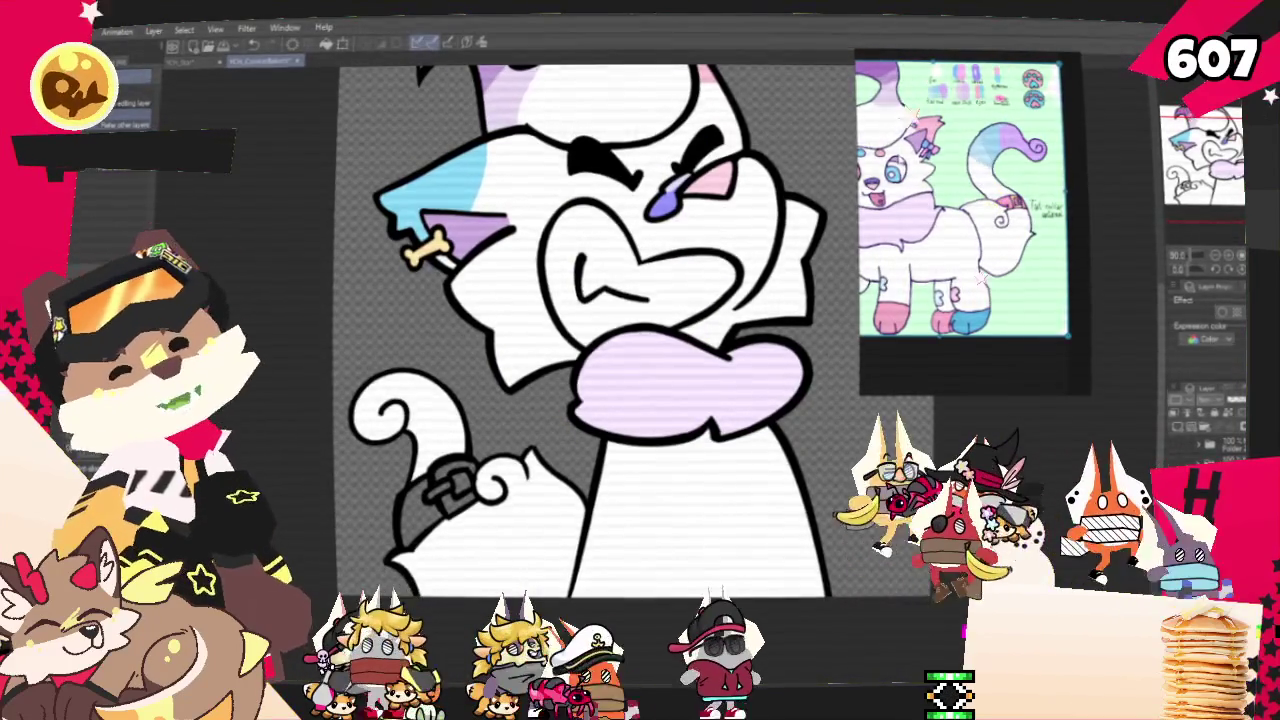
pyautogui.click(380, 420)
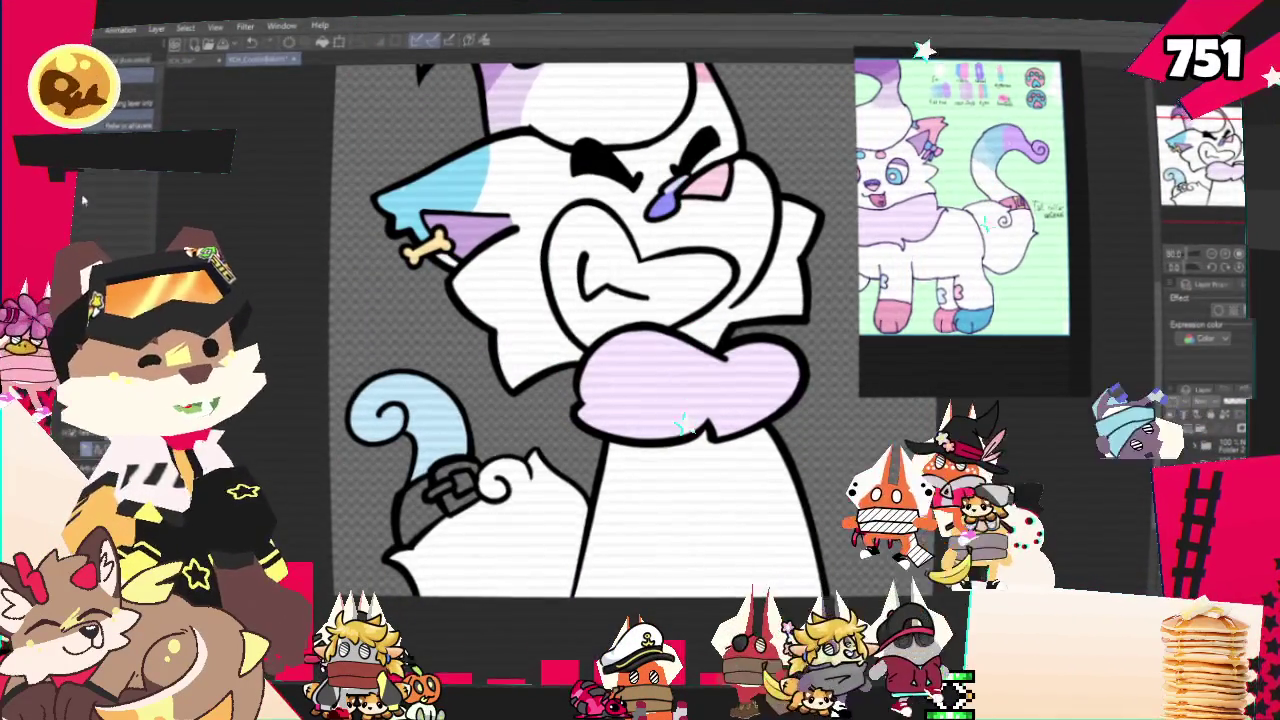
pyautogui.hotkey('ctrl', 'a')
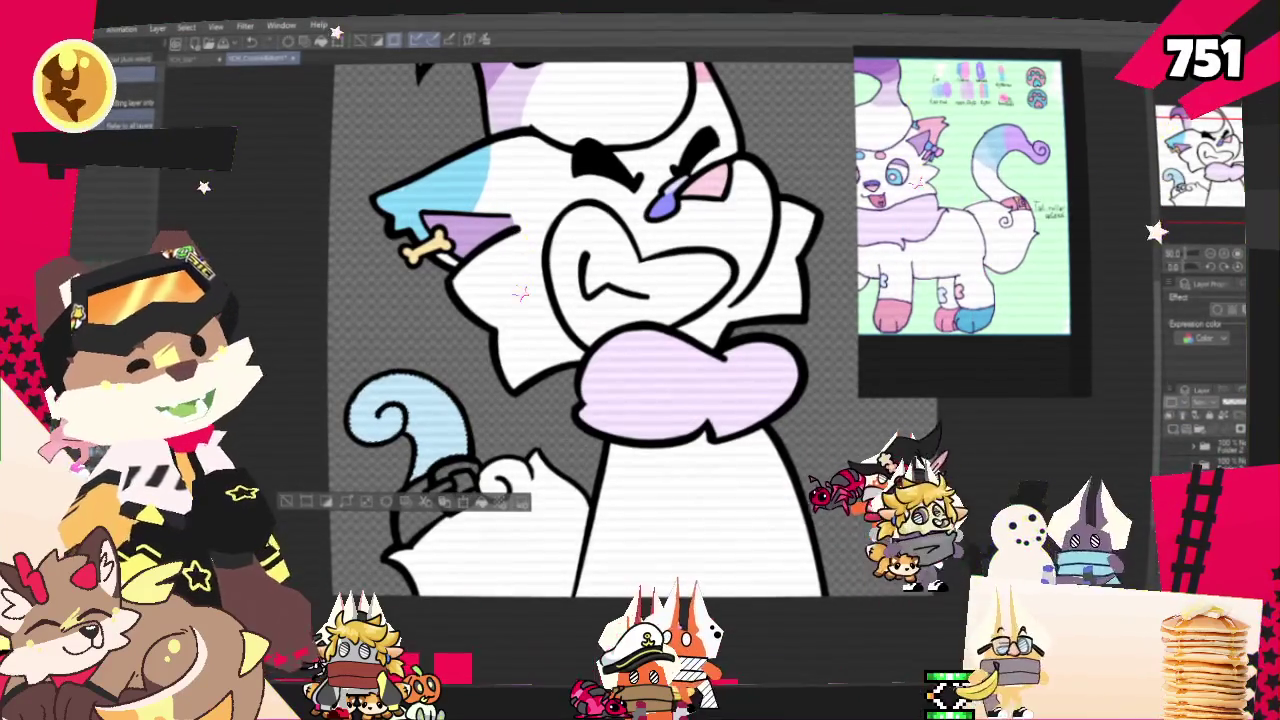
pyautogui.press('p')
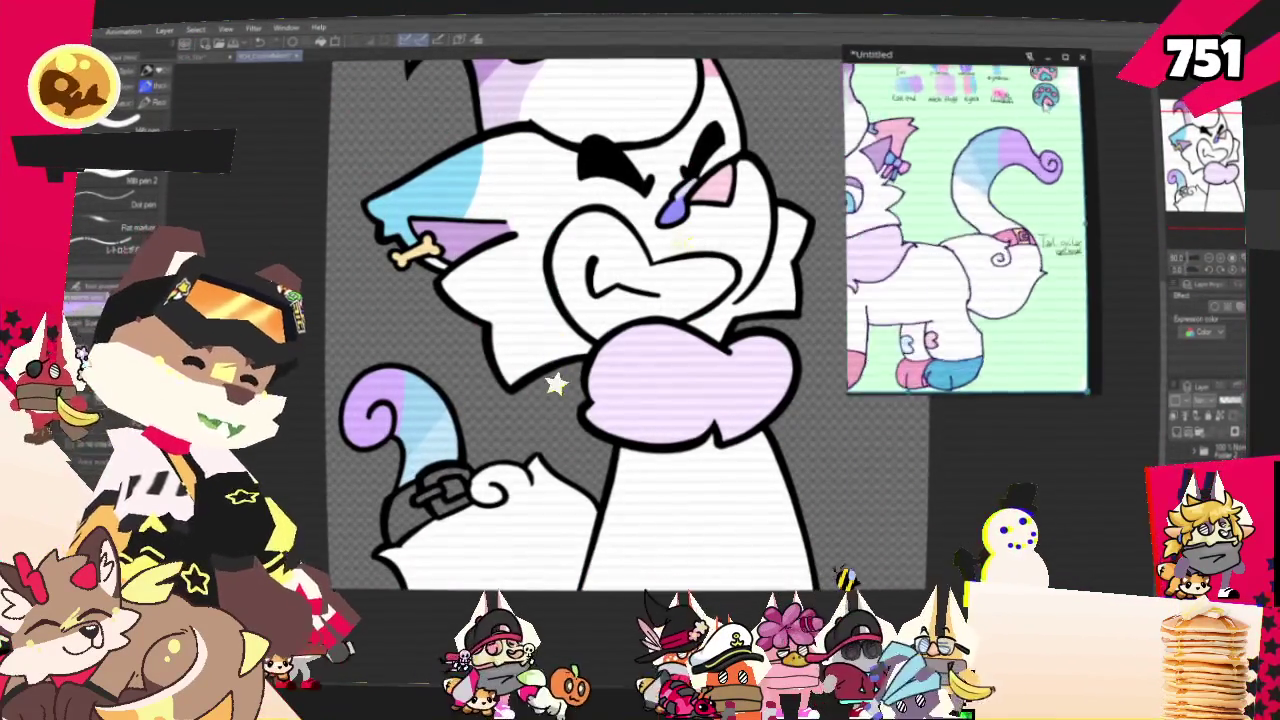
# Fill the band around the cat's tail with pink.
pyautogui.scroll(5, 903, 232)
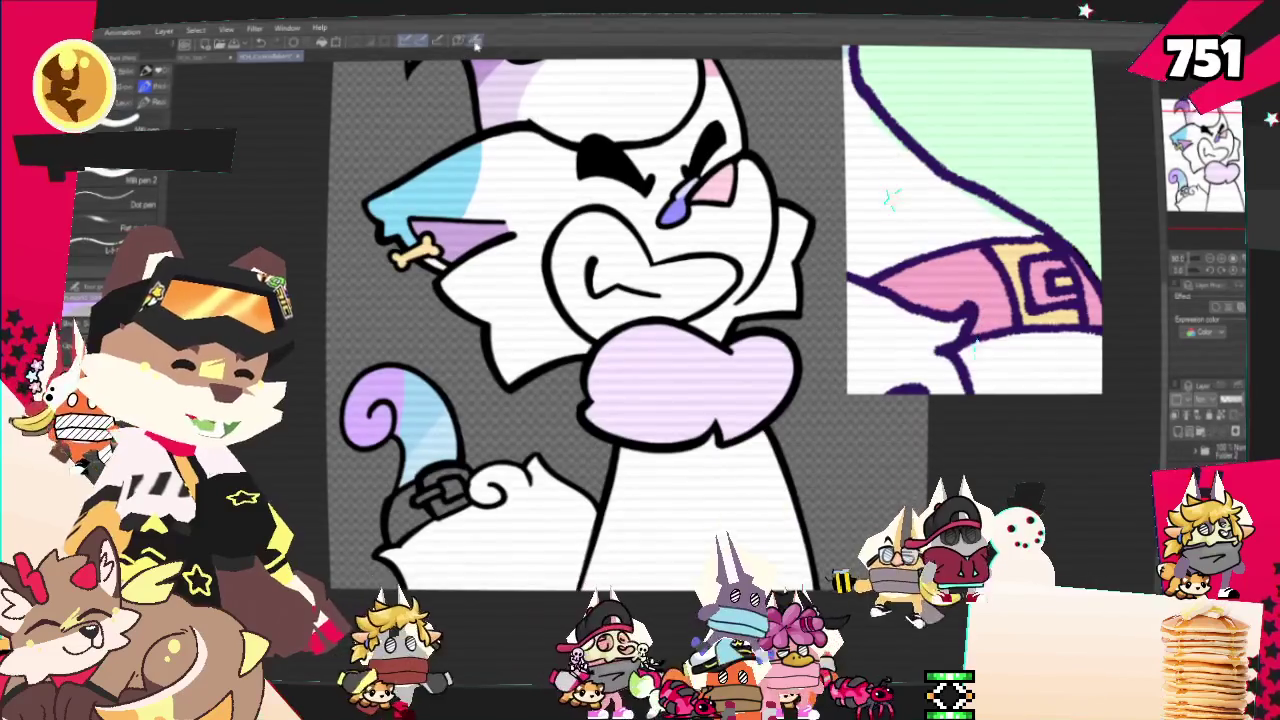
pyautogui.scroll(-3, 478, 478)
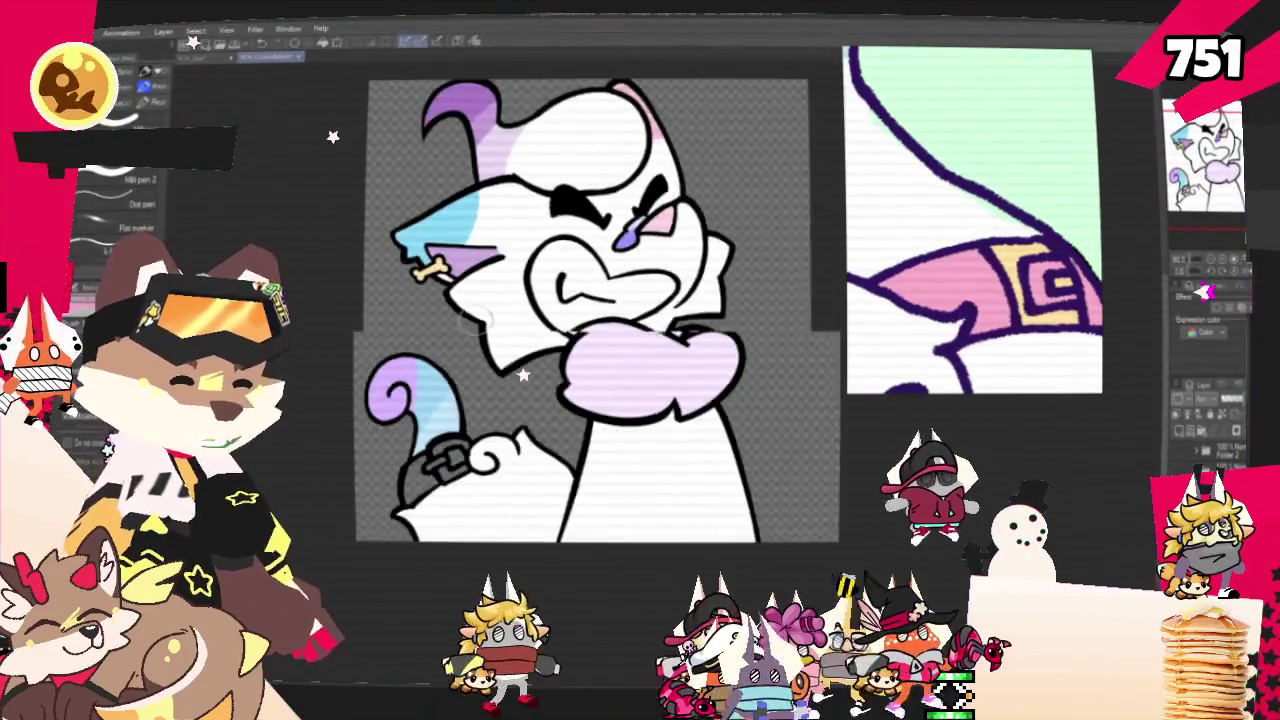
pyautogui.scroll(2, 478, 478)
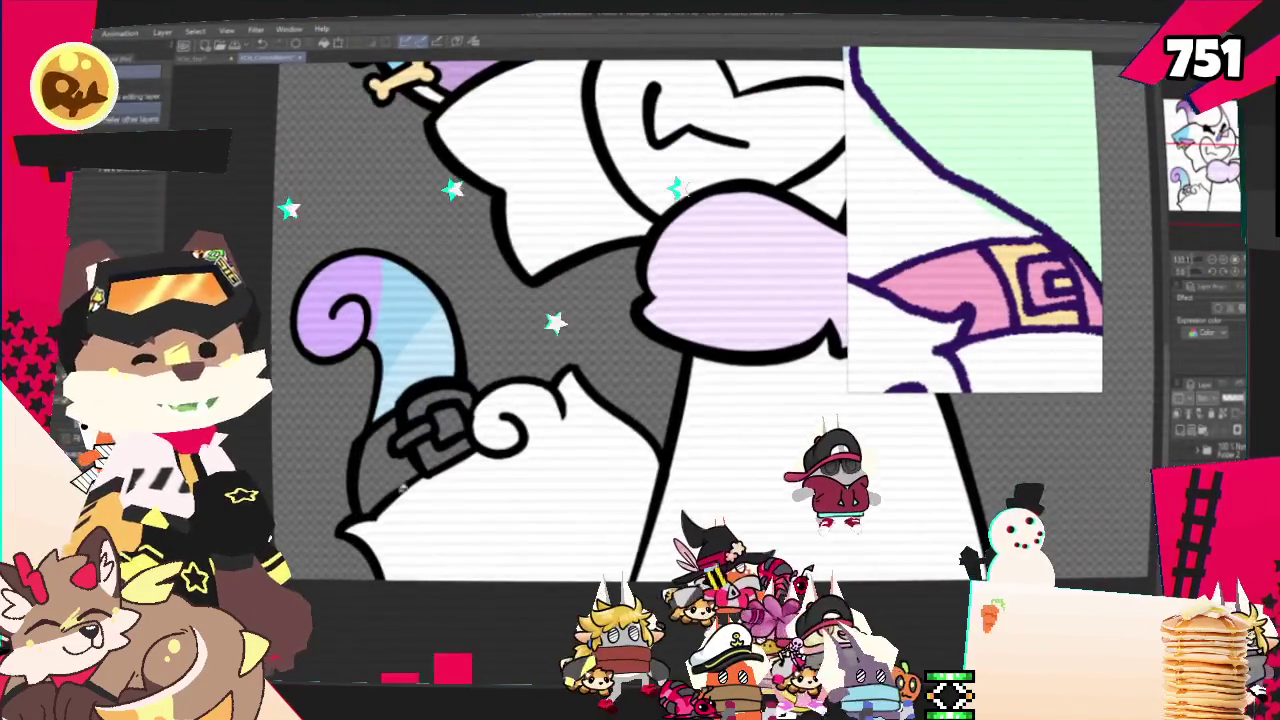
pyautogui.click(399, 490)
# Fill the tail's buckle with yellow and zoom back out.
pyautogui.scroll(2, 399, 490)
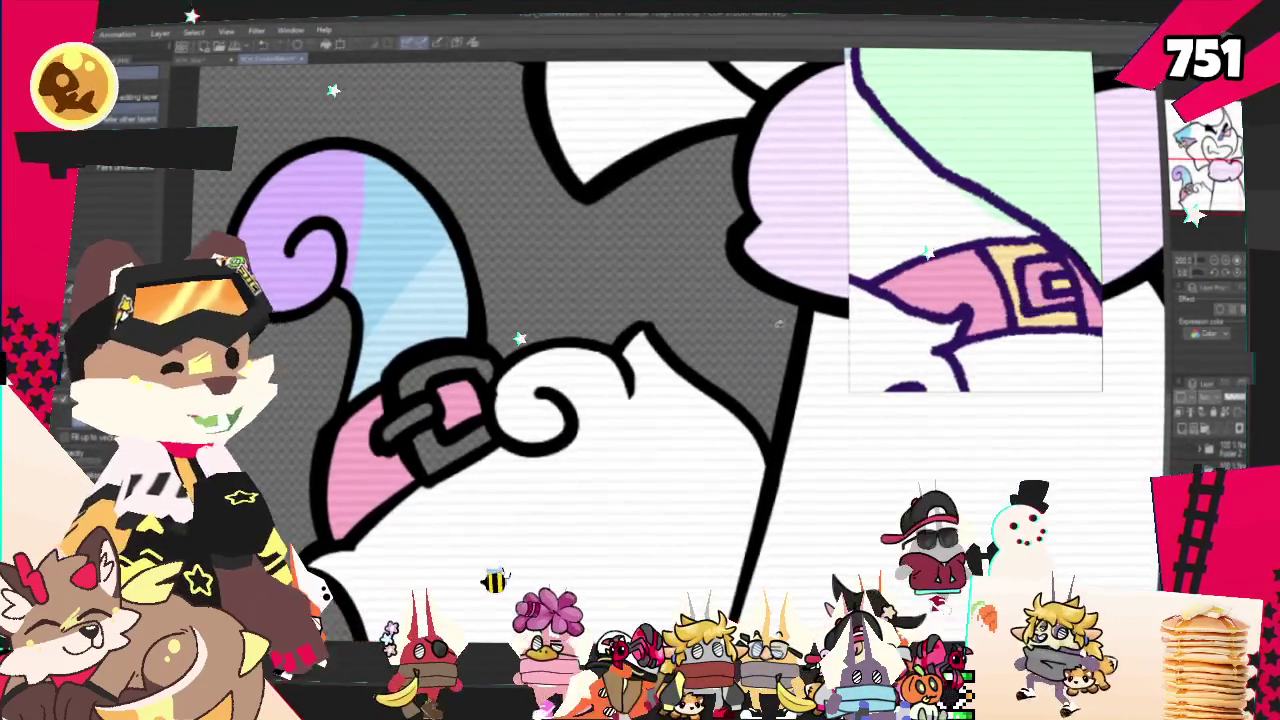
pyautogui.click(452, 395)
pyautogui.scroll(-2, 452, 395)
pyautogui.scroll(-1, 452, 395)
pyautogui.scroll(-1, 452, 395)
pyautogui.scroll(-1, 452, 395)
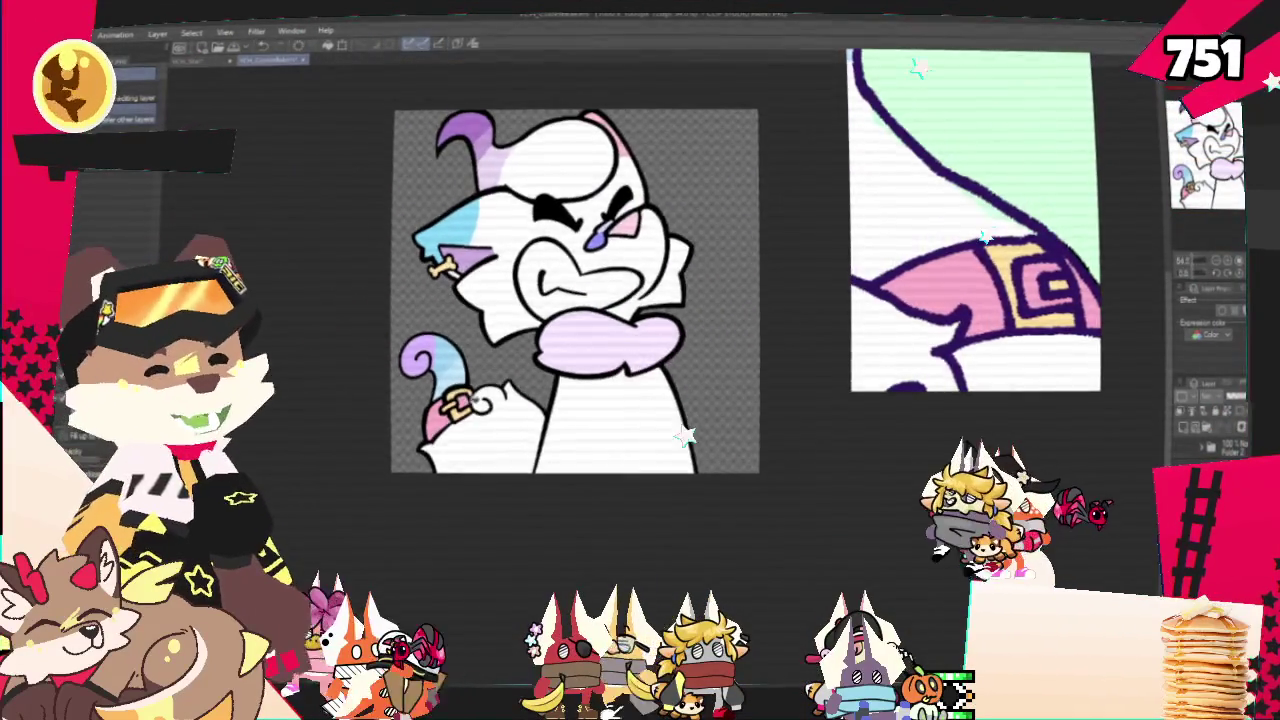
pyautogui.scroll(-1, 477, 404)
pyautogui.scroll(-2, 950, 240)
pyautogui.scroll(-2, 950, 240)
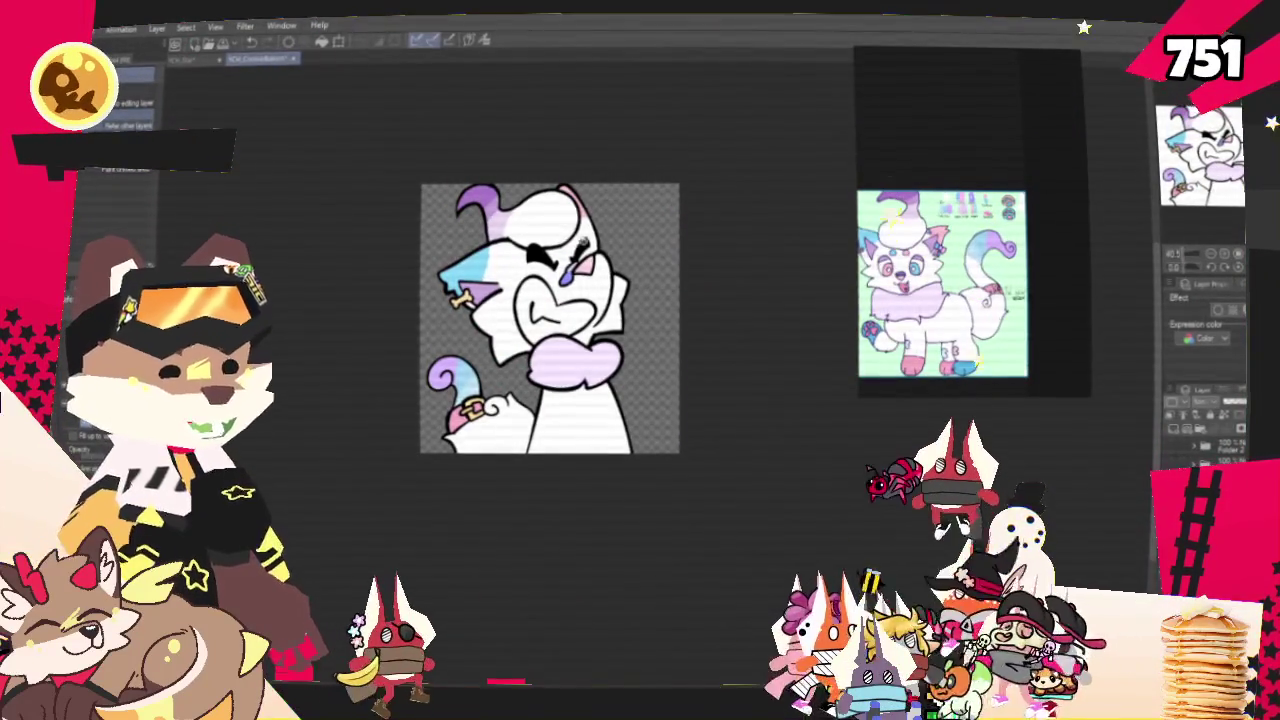
# Zoom in on the cat's head and draw a small ear outline to its right.
pyautogui.hotkey('ctrl', '+')
pyautogui.scroll(2, 918, 232)
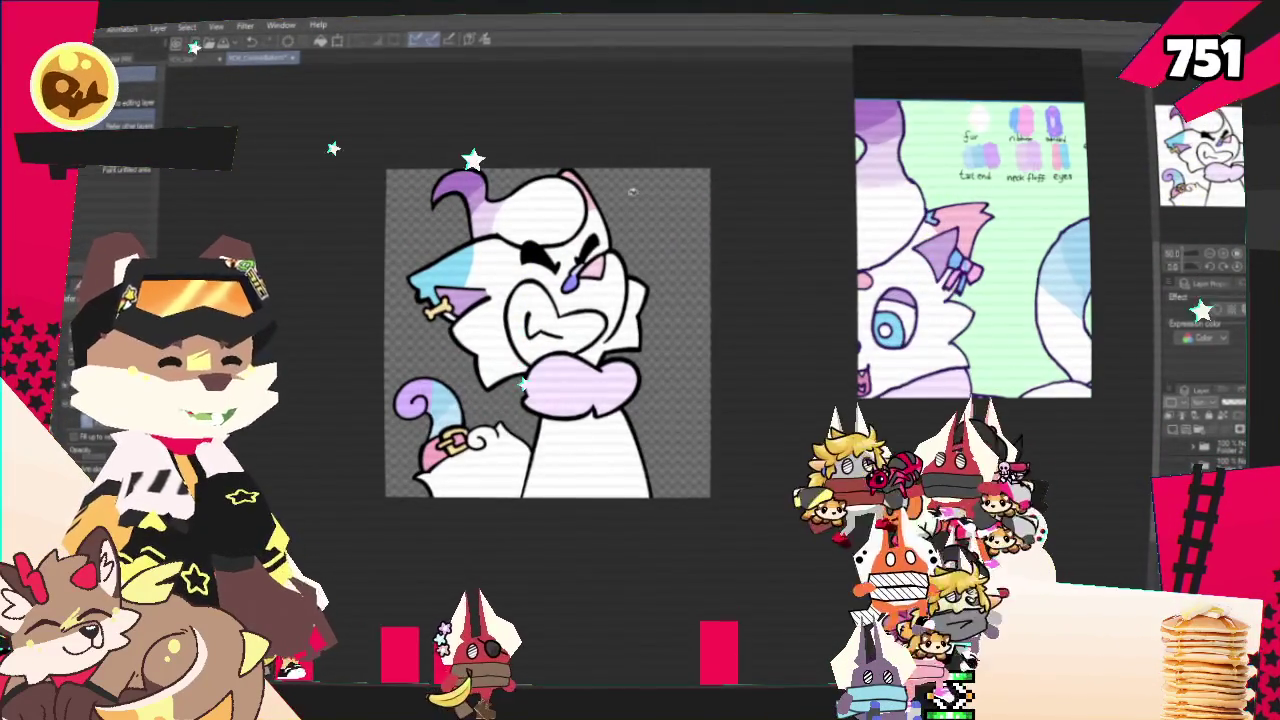
pyautogui.scroll(2, 640, 188)
pyautogui.scroll(2, 630, 180)
pyautogui.scroll(2, 615, 170)
pyautogui.scroll(2, 603, 162)
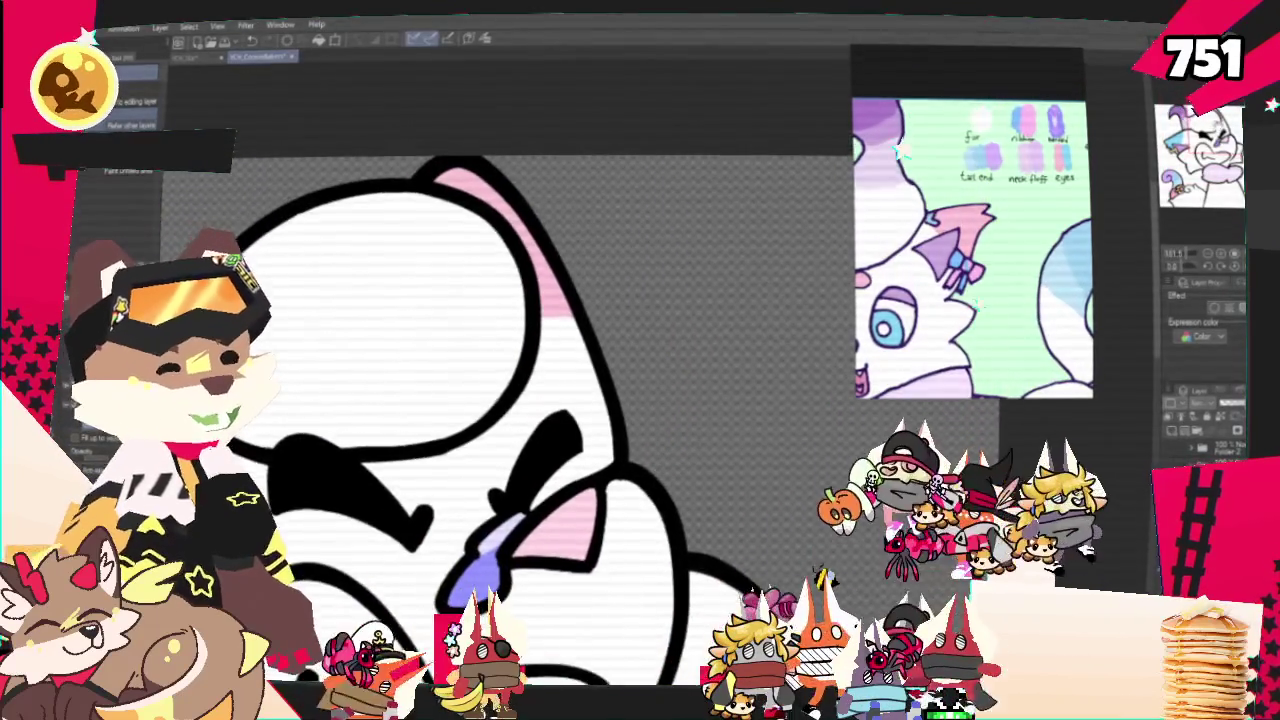
pyautogui.moveTo(592, 188); pyautogui.dragTo(660, 195)
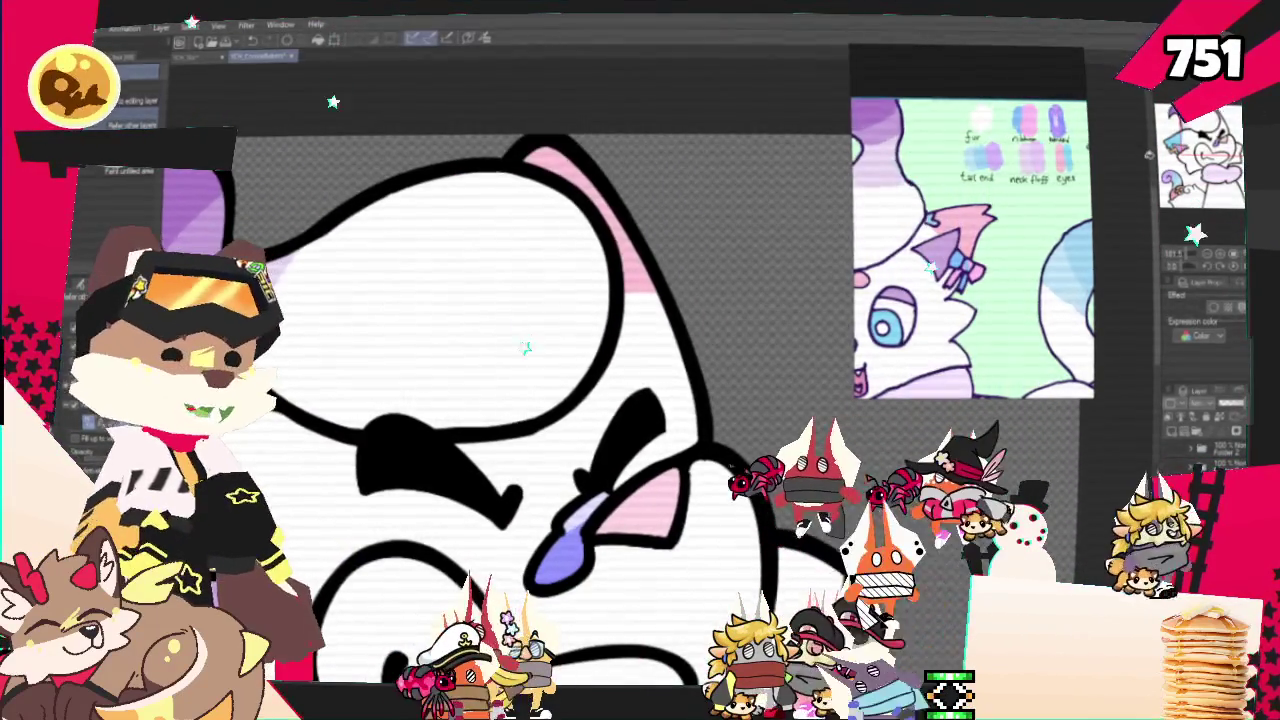
pyautogui.moveTo(522, 287); pyautogui.dragTo(487, 328)
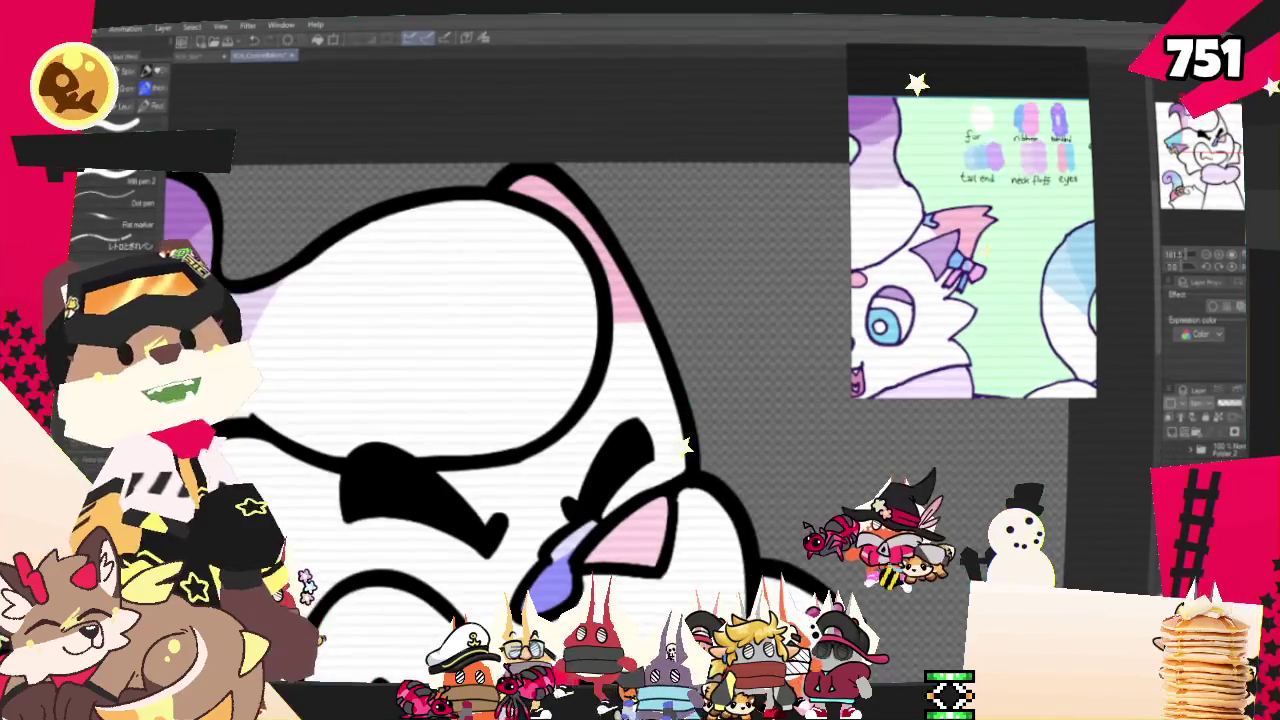
pyautogui.moveTo(500, 327); pyautogui.dragTo(520, 312)
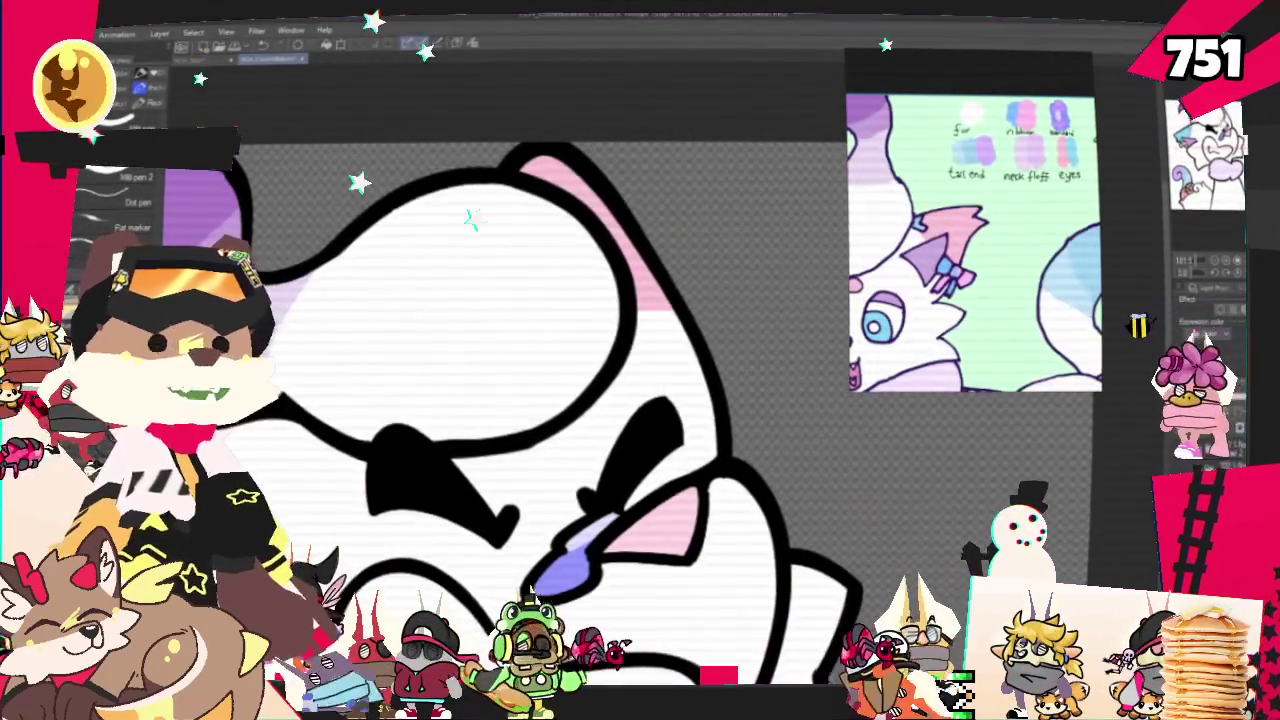
pyautogui.moveTo(583, 340)
pyautogui.mouseDown()
pyautogui.moveTo(563, 315)
pyautogui.moveTo(555, 343)
pyautogui.mouseUp()
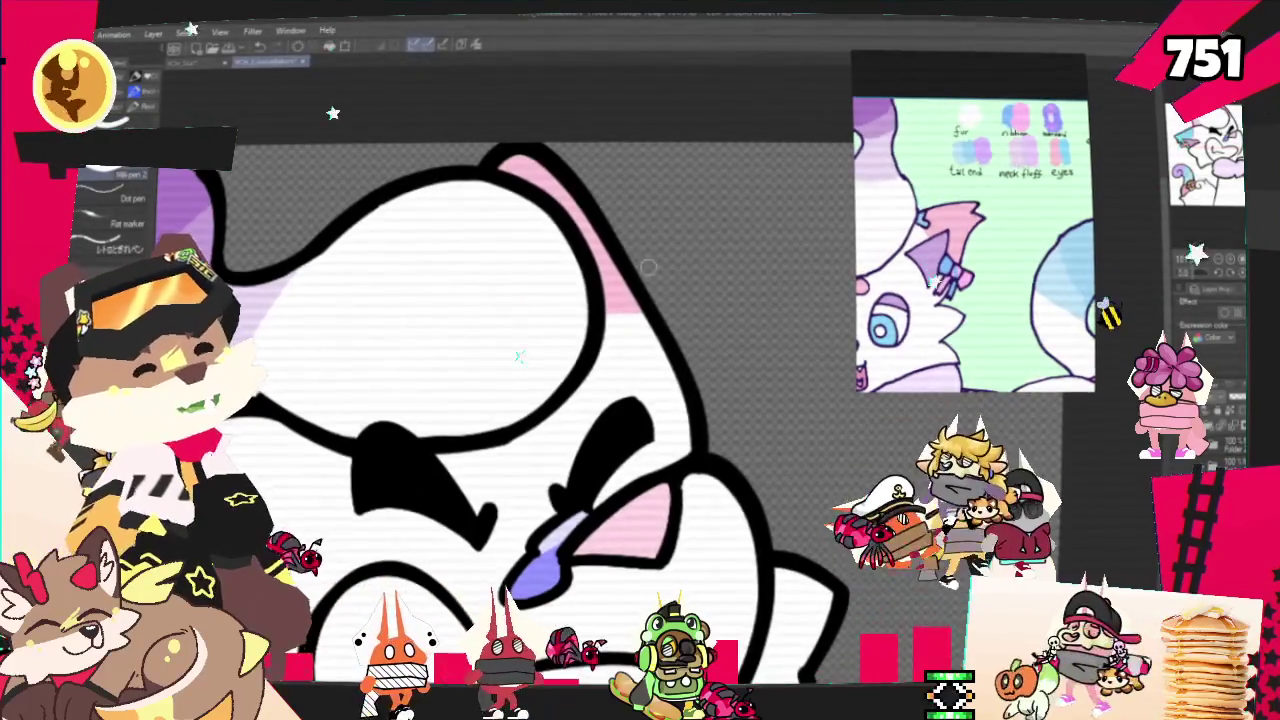
pyautogui.moveTo(643, 265); pyautogui.dragTo(667, 330)
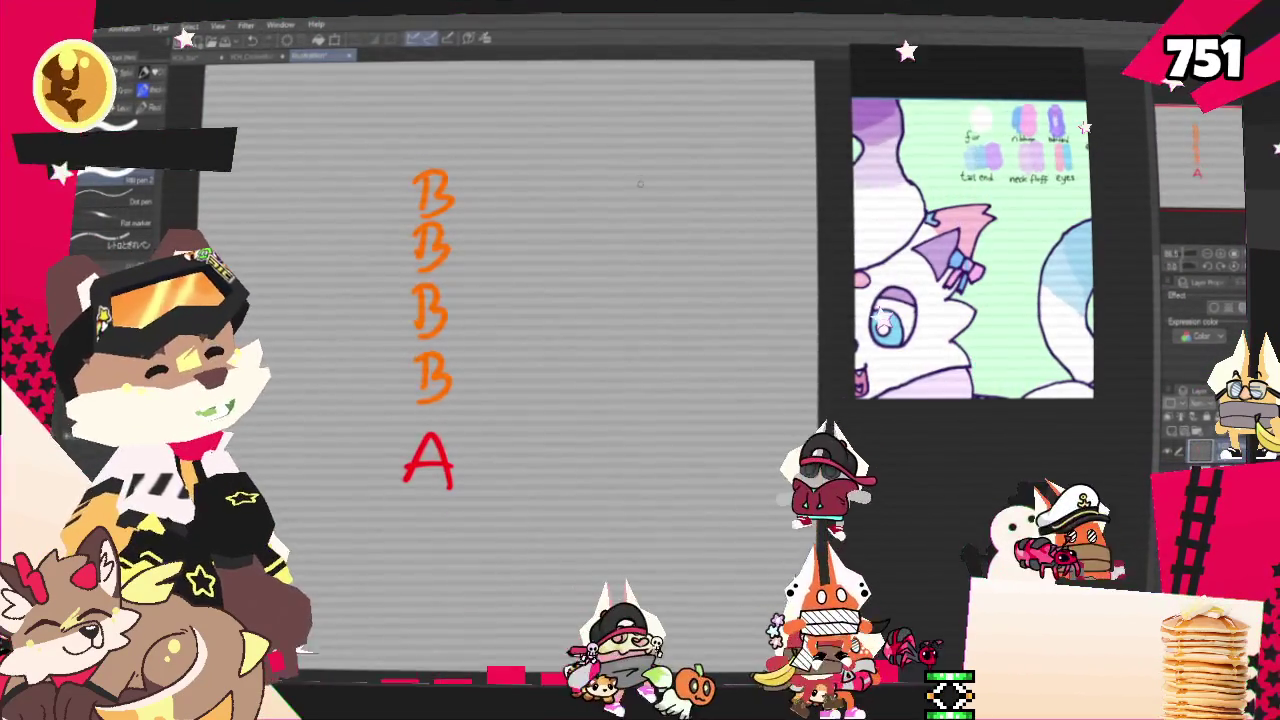
# Draw four red A's in the right column and an orange B below, then close the letter canvas.
pyautogui.moveTo(650, 233); pyautogui.dragTo(670, 231)
pyautogui.moveTo(645, 296)
pyautogui.mouseDown()
pyautogui.moveTo(675, 296)
pyautogui.moveTo(670, 282)
pyautogui.mouseUp()
pyautogui.moveTo(644, 370); pyautogui.dragTo(678, 368)
pyautogui.moveTo(650, 348); pyautogui.dragTo(672, 346)
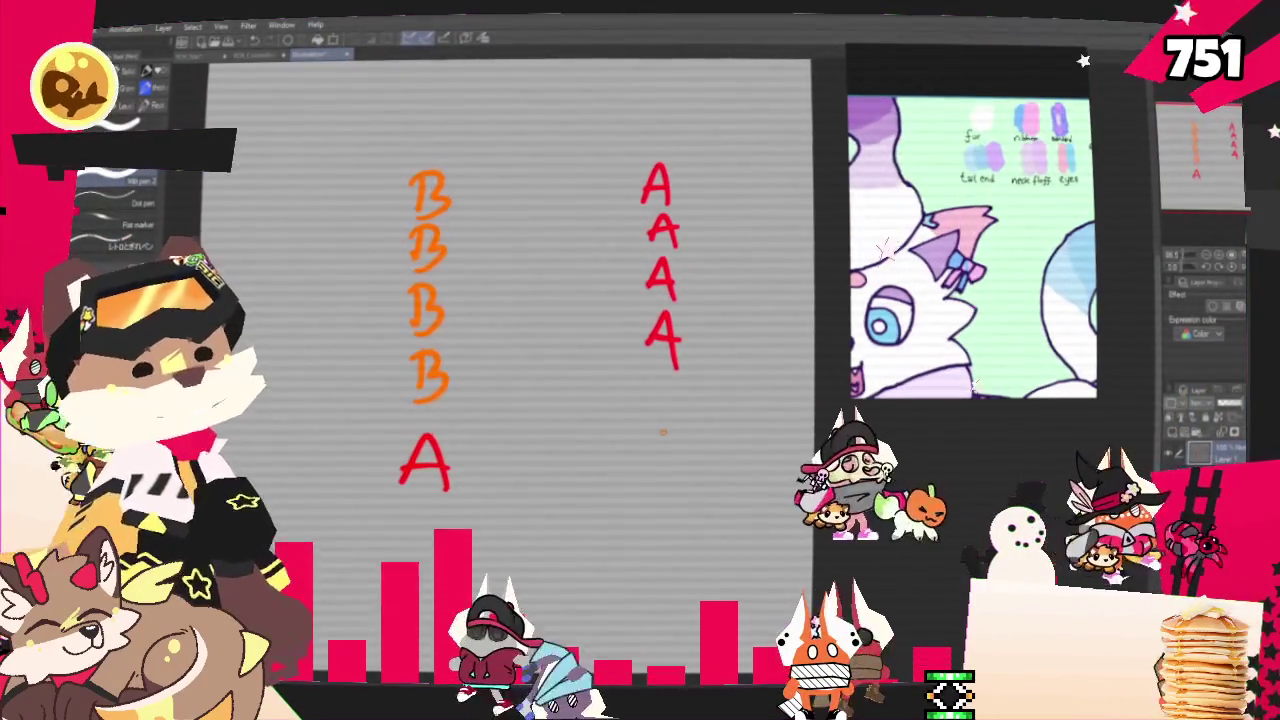
pyautogui.moveTo(657, 428); pyautogui.dragTo(658, 480)
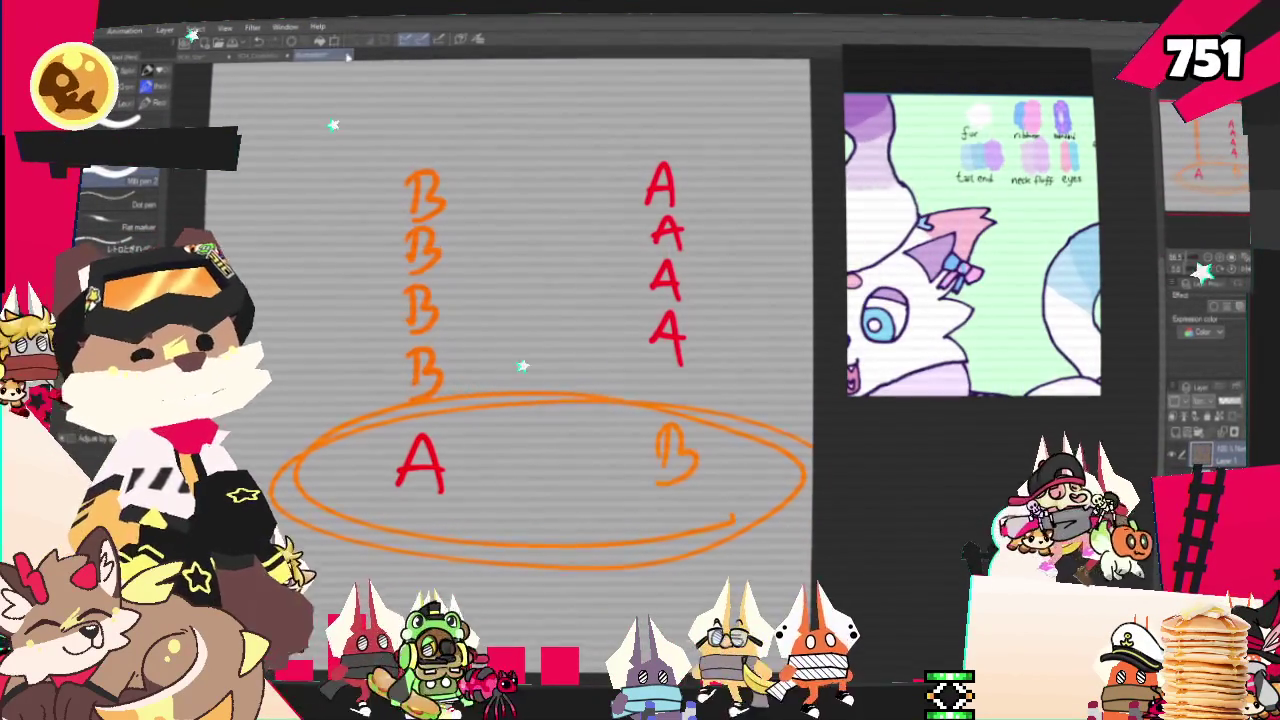
pyautogui.click(672, 264)
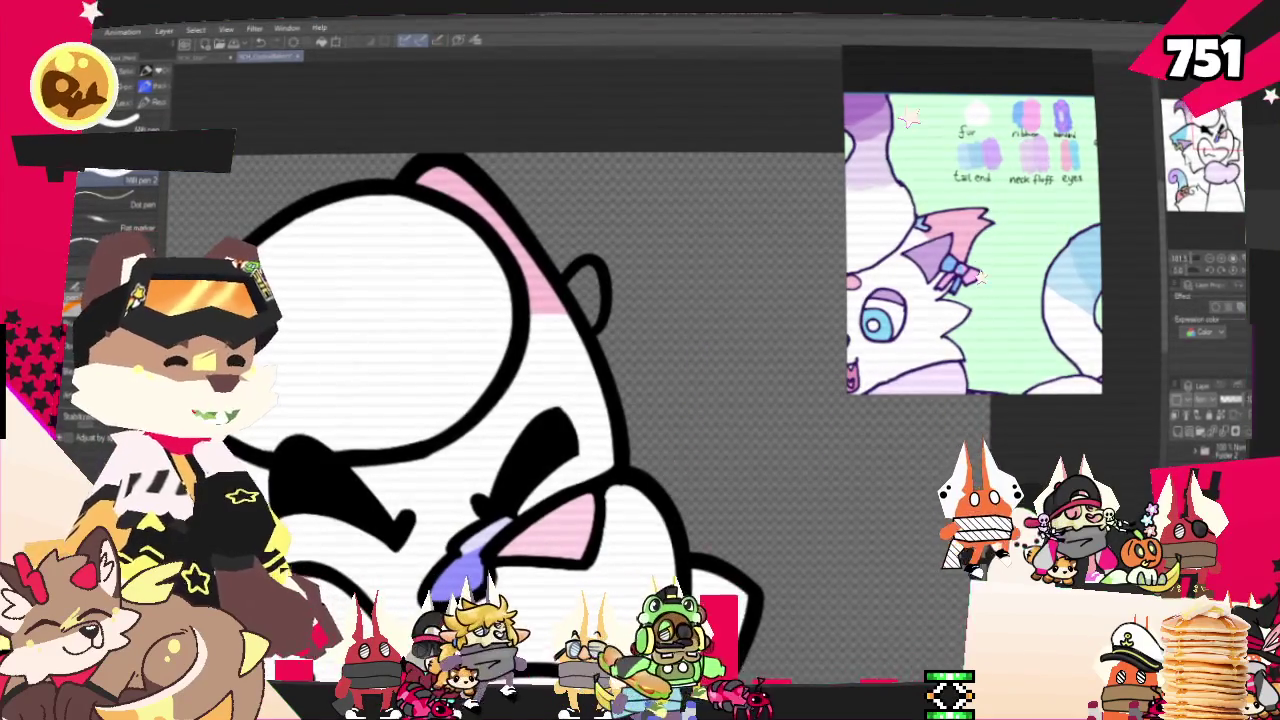
# Zoom in and out around the cat's head to inspect the new ear piece.
pyautogui.scroll(2, 481, 331)
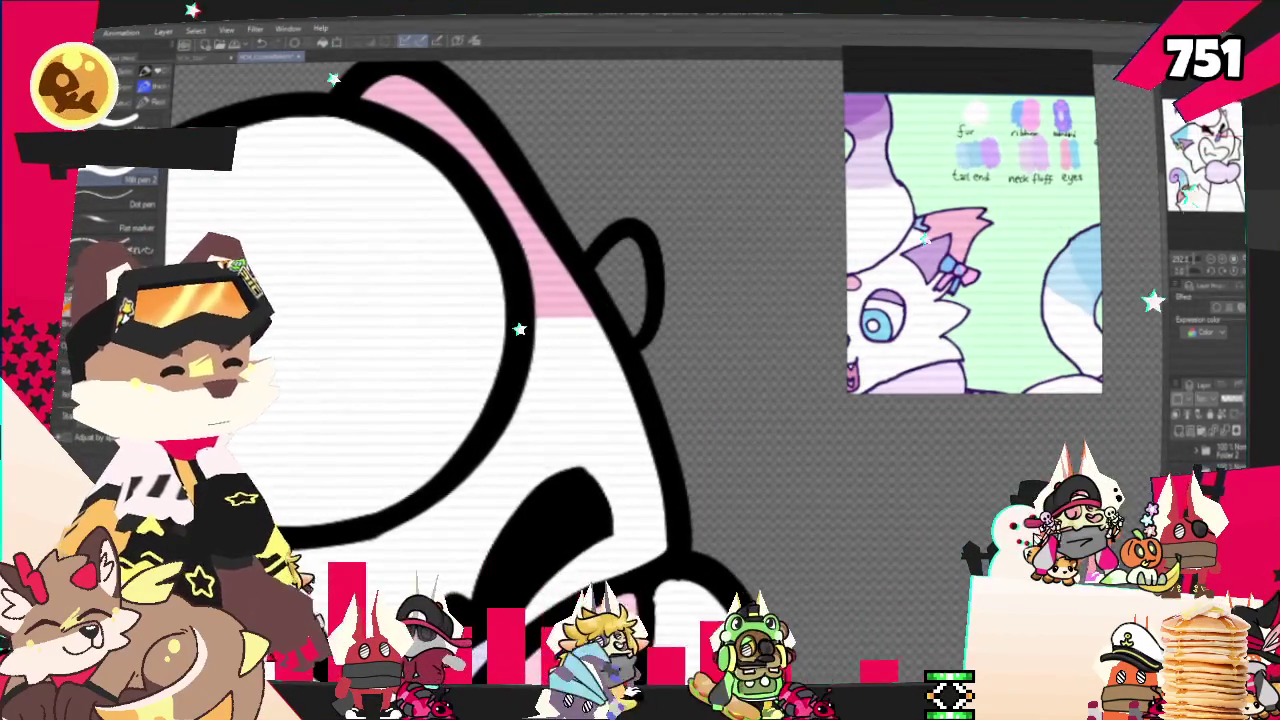
pyautogui.scroll(-1, 676, 486)
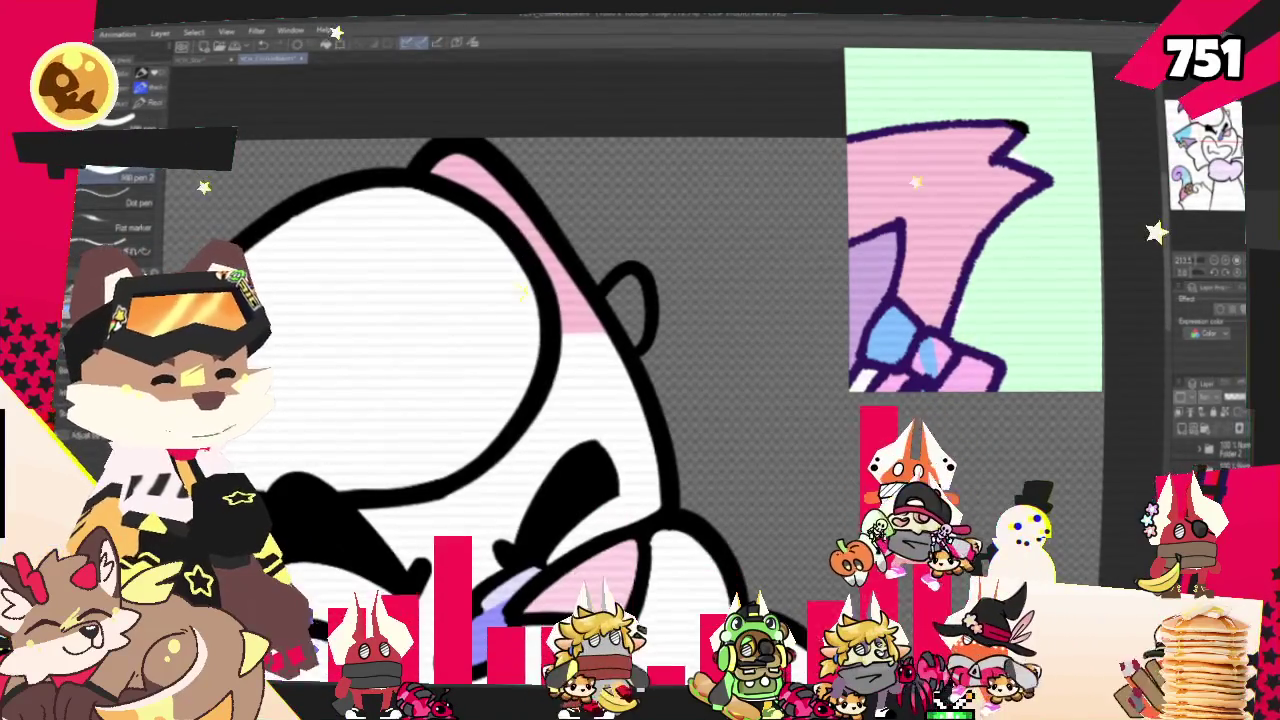
pyautogui.scroll(1, 568, 272)
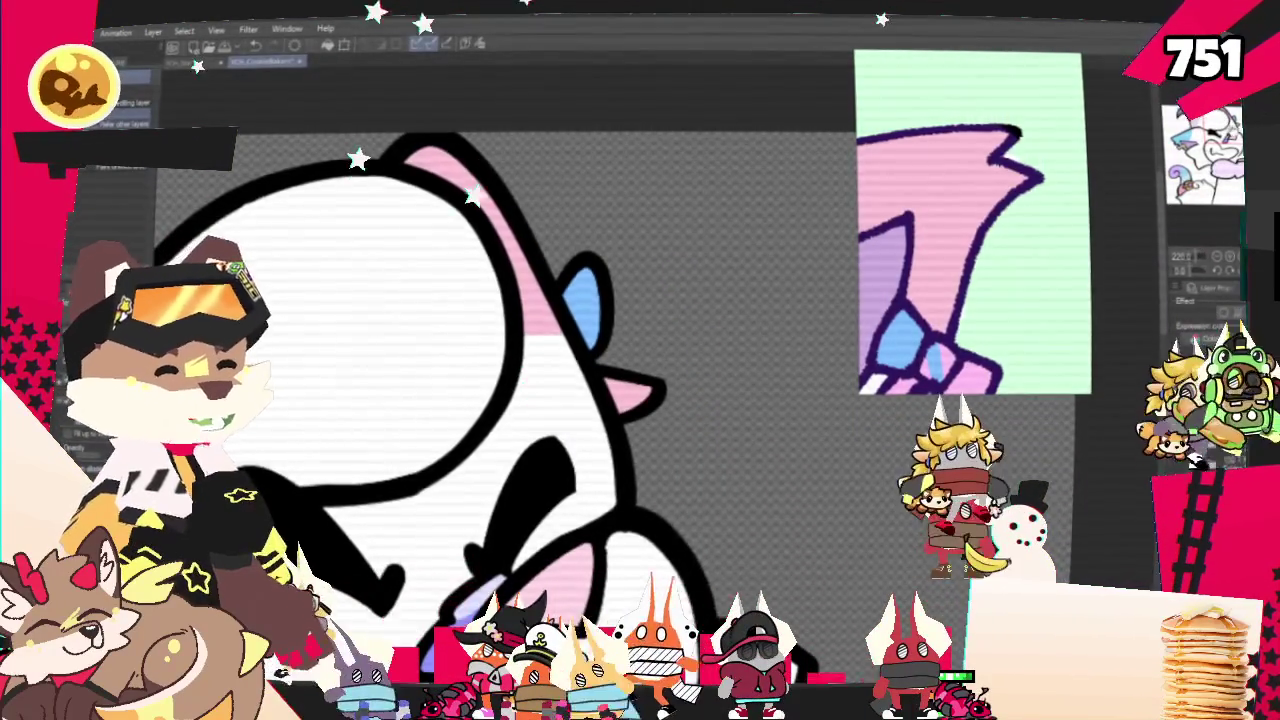
pyautogui.scroll(5, 560, 380)
pyautogui.scroll(-5, 1215, 262)
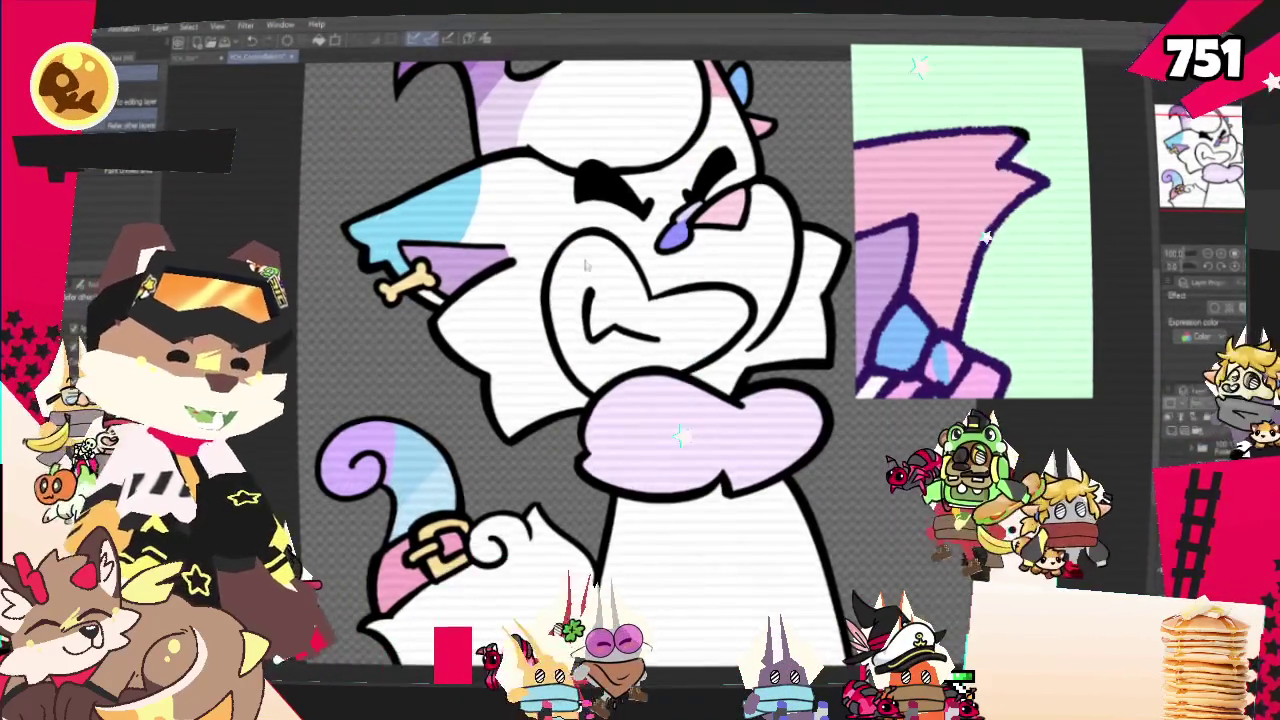
# Fit the white cat drawing in view and bring up the File menu's export choices.
pyautogui.hotkey('ctrl', '-')
pyautogui.hotkey('ctrl', '-')
pyautogui.hotkey('ctrl', '-')
pyautogui.hotkey('ctrl', '+')
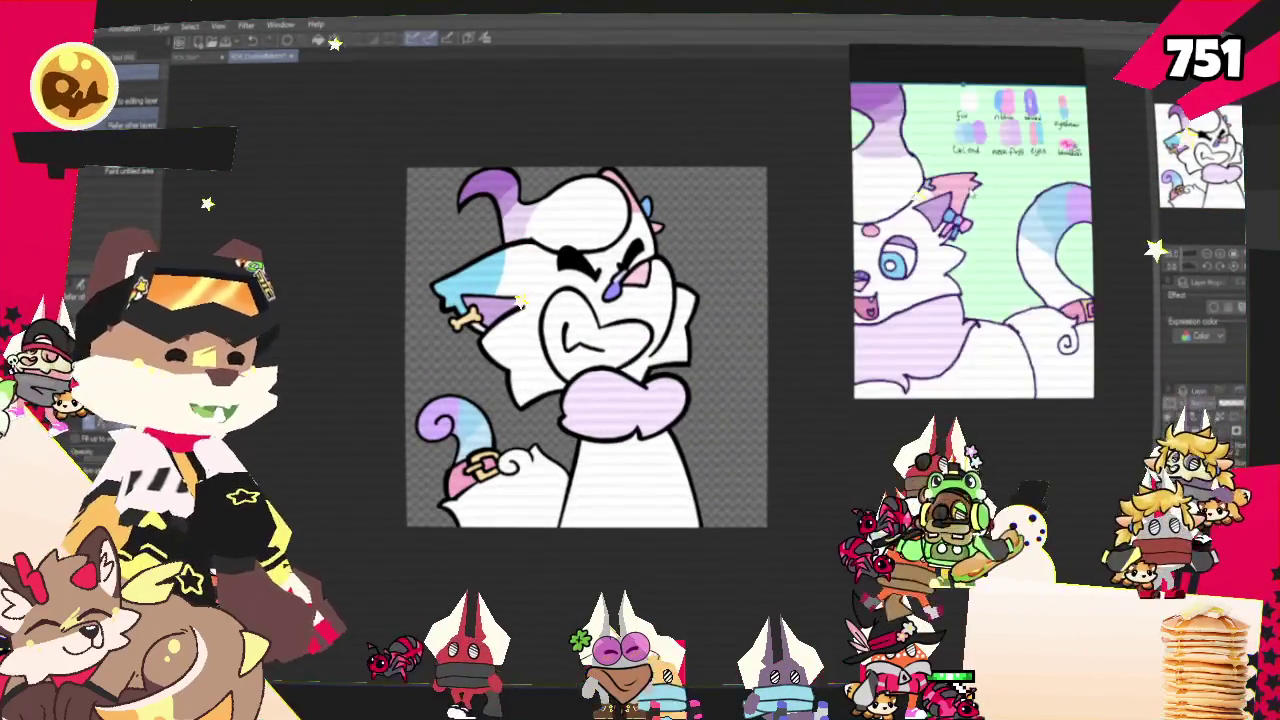
pyautogui.scroll(1, 577, 213)
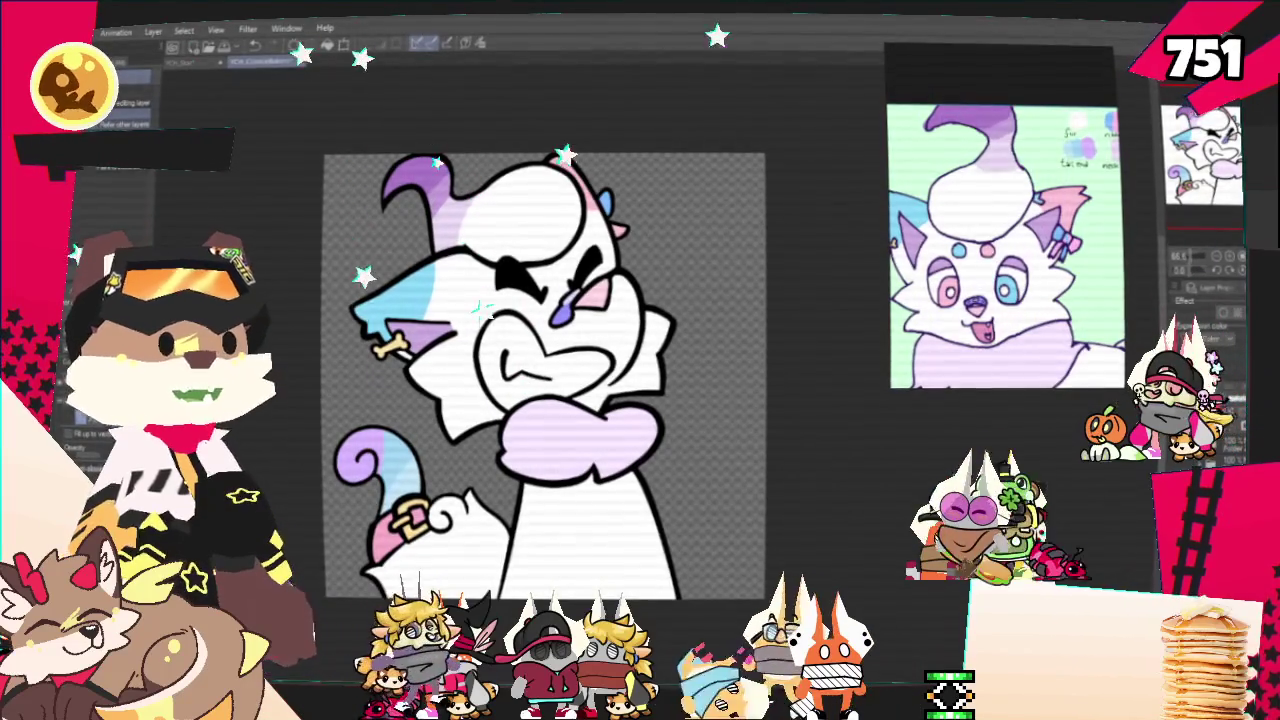
pyautogui.hotkey('ctrl', '-')
pyautogui.hotkey('ctrl', '+')
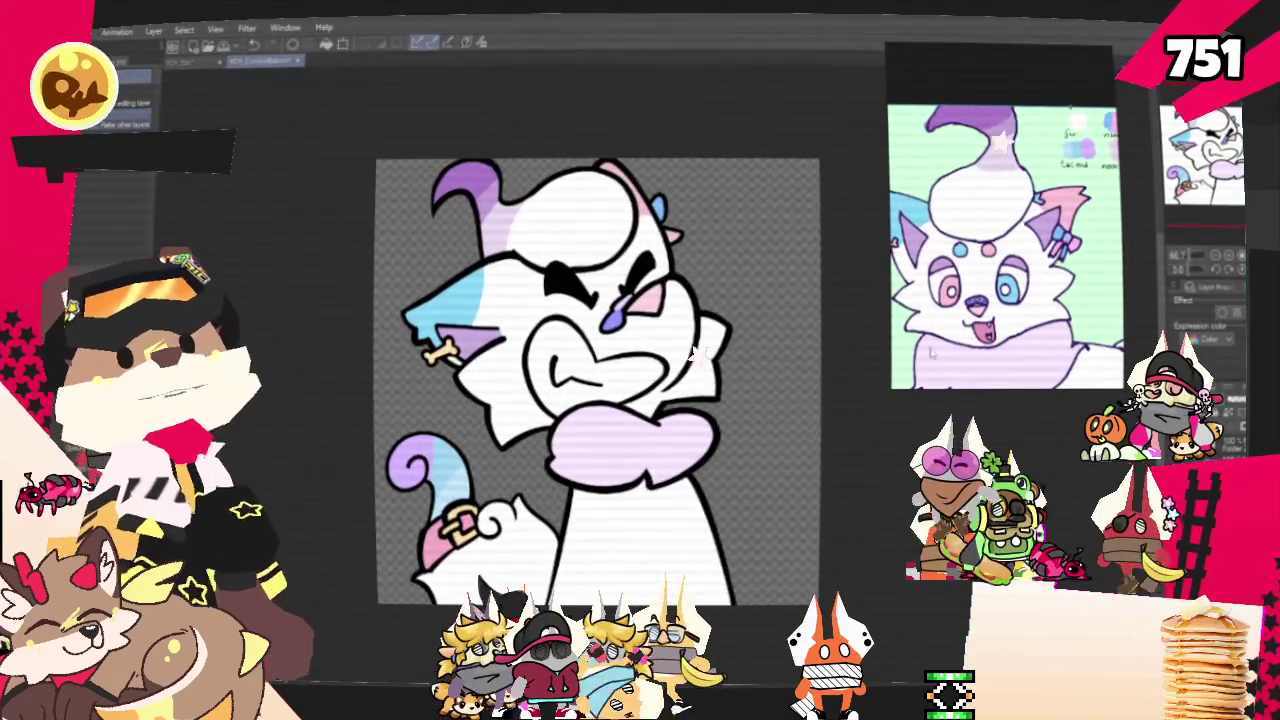
pyautogui.hotkey('alt', 'f')
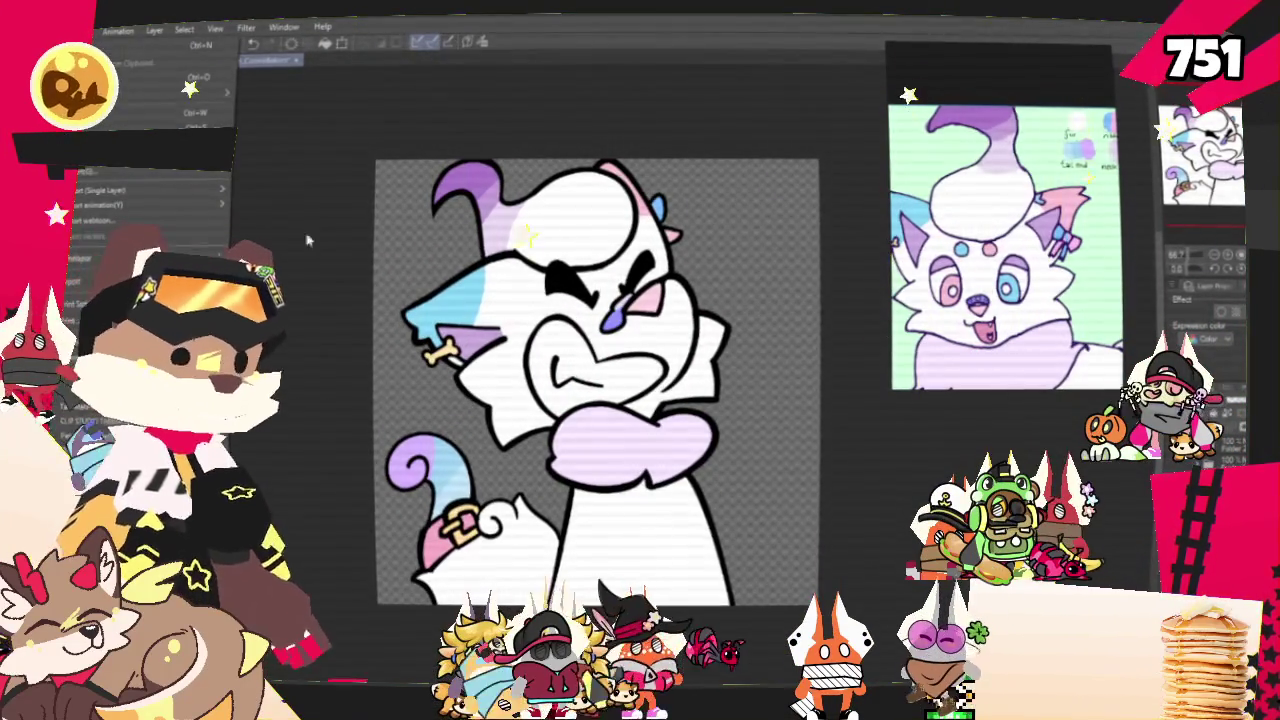
# Export the white cat drawing as a single-layer image into the CookieBakers folder.
pyautogui.moveTo(150, 190)
pyautogui.click(316, 229)
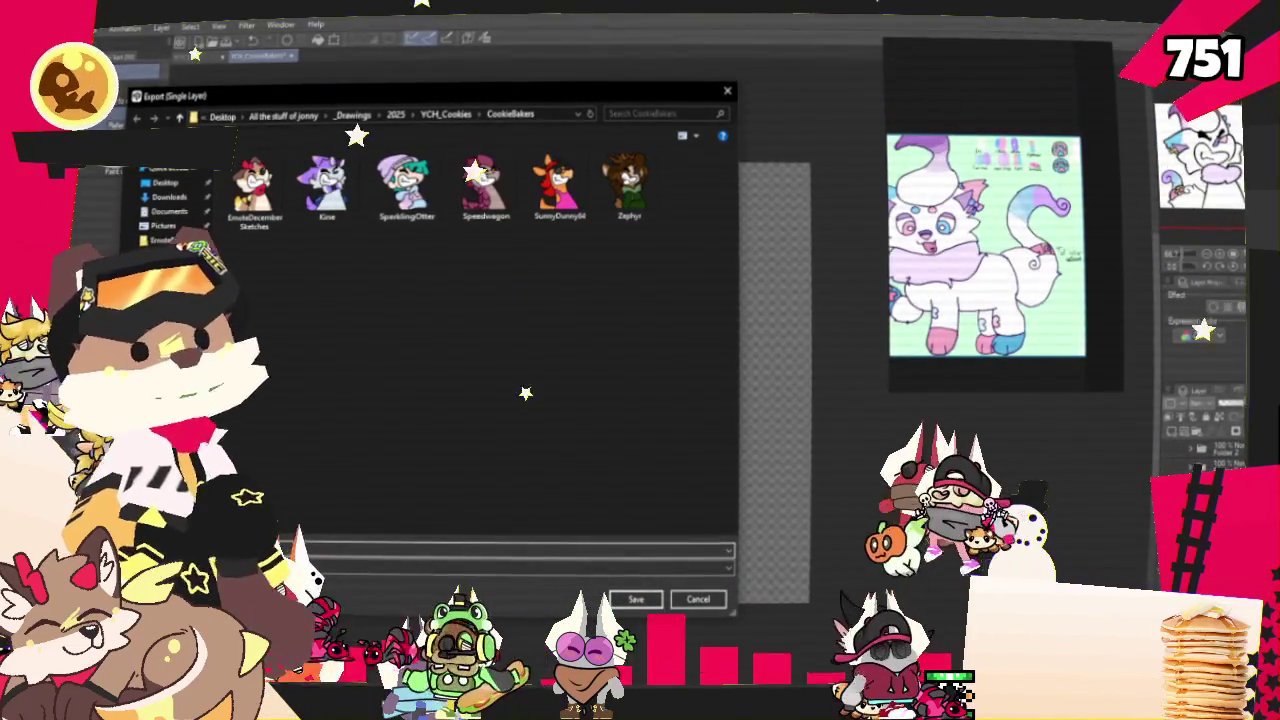
pyautogui.press('Escape')
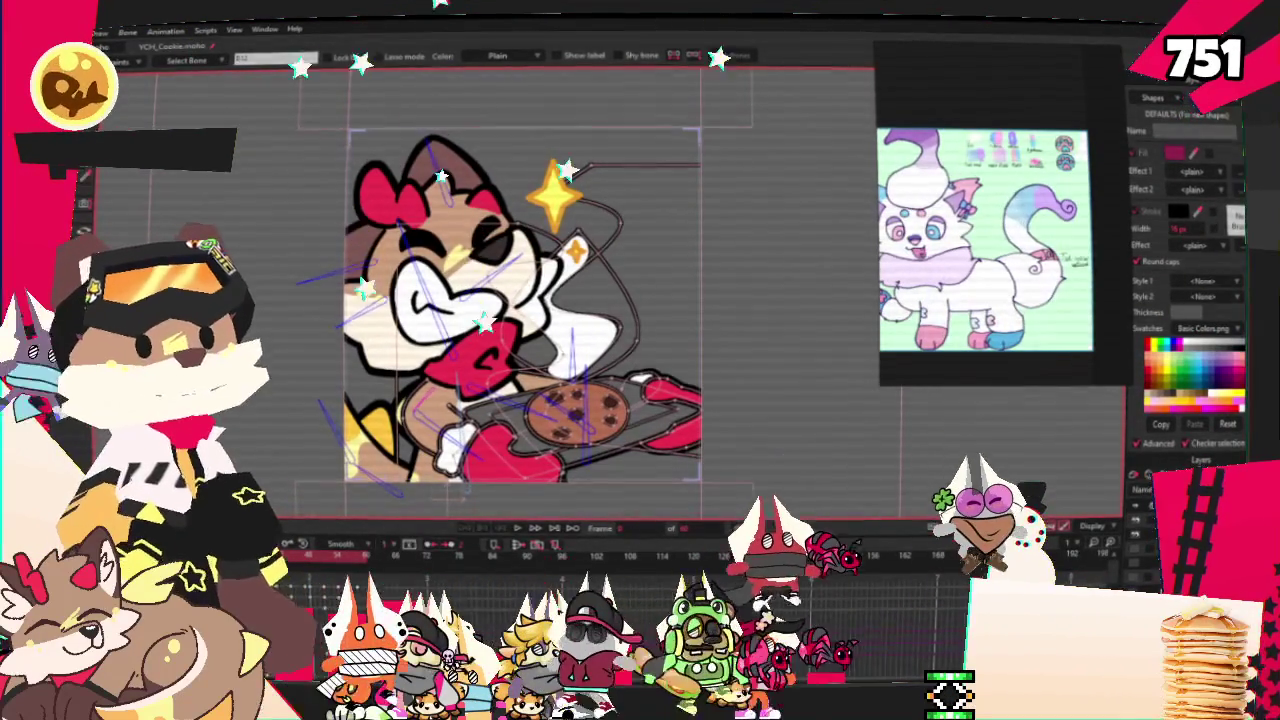
# Set the character image layer's source to the exported white cat image from CookieBakers.
pyautogui.scroll(-3, 684, 342)
pyautogui.scroll(2, 684, 342)
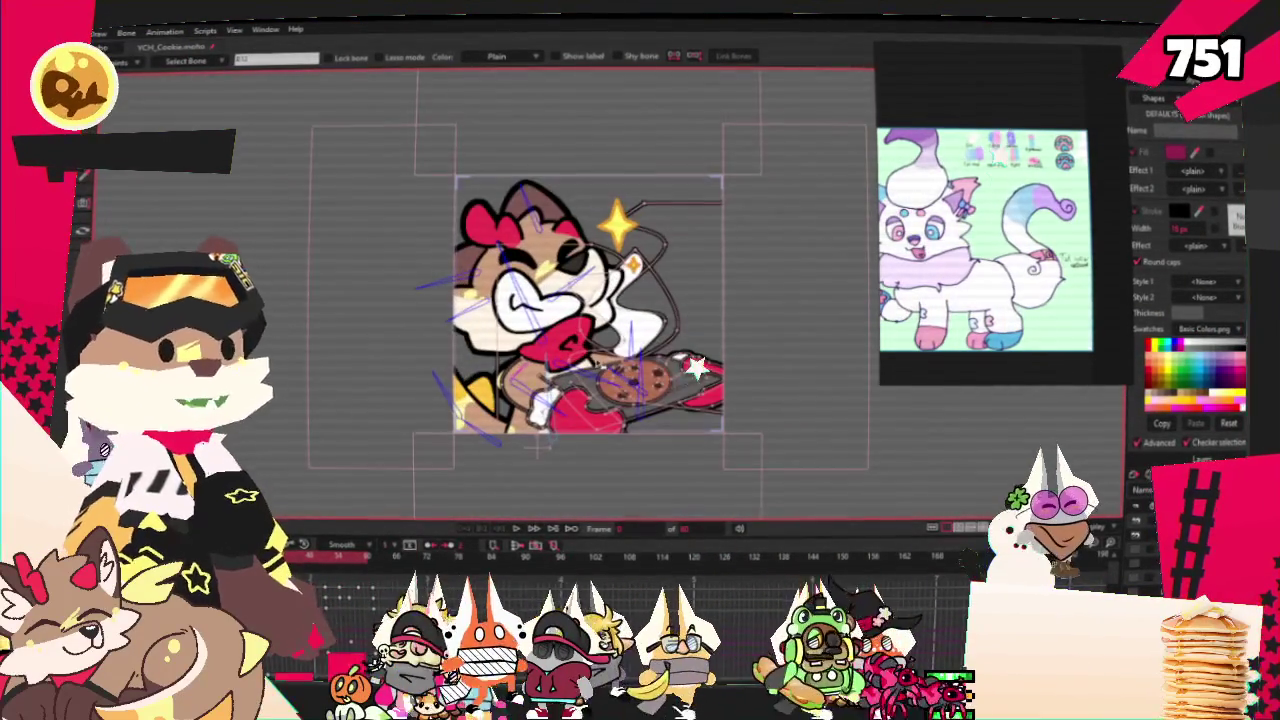
pyautogui.scroll(1, 684, 342)
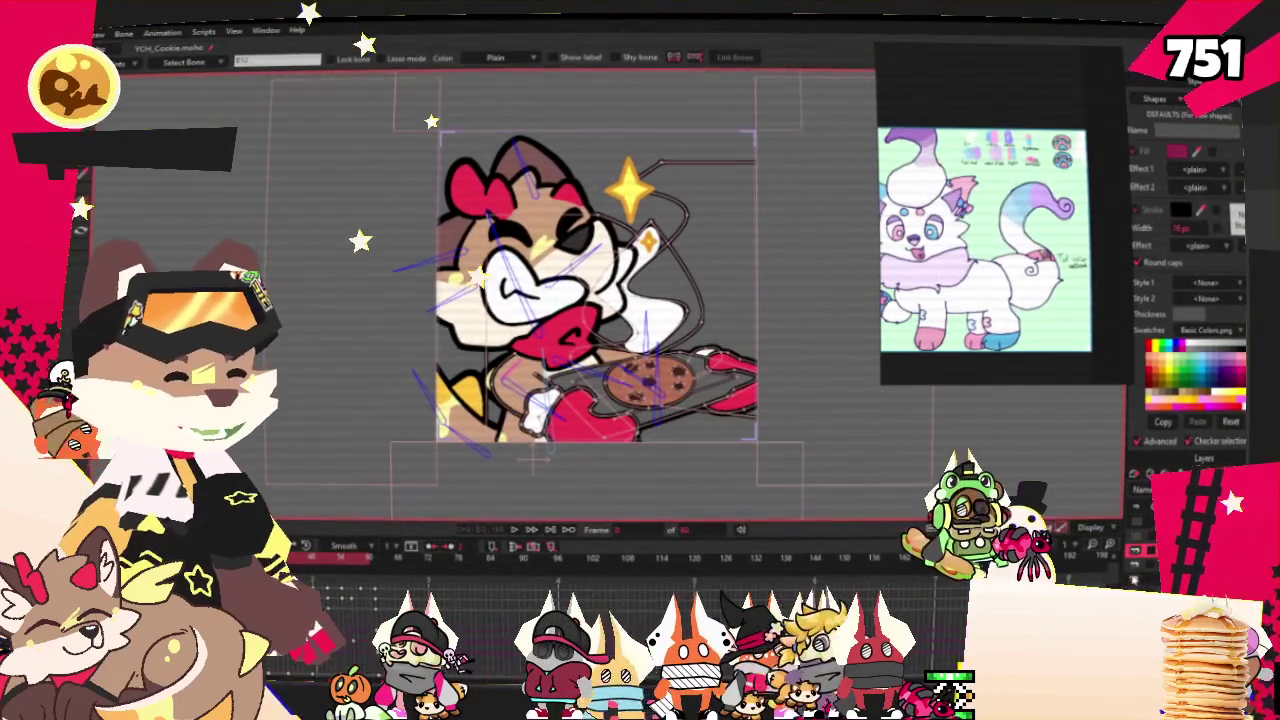
pyautogui.doubleClick(1190, 488)
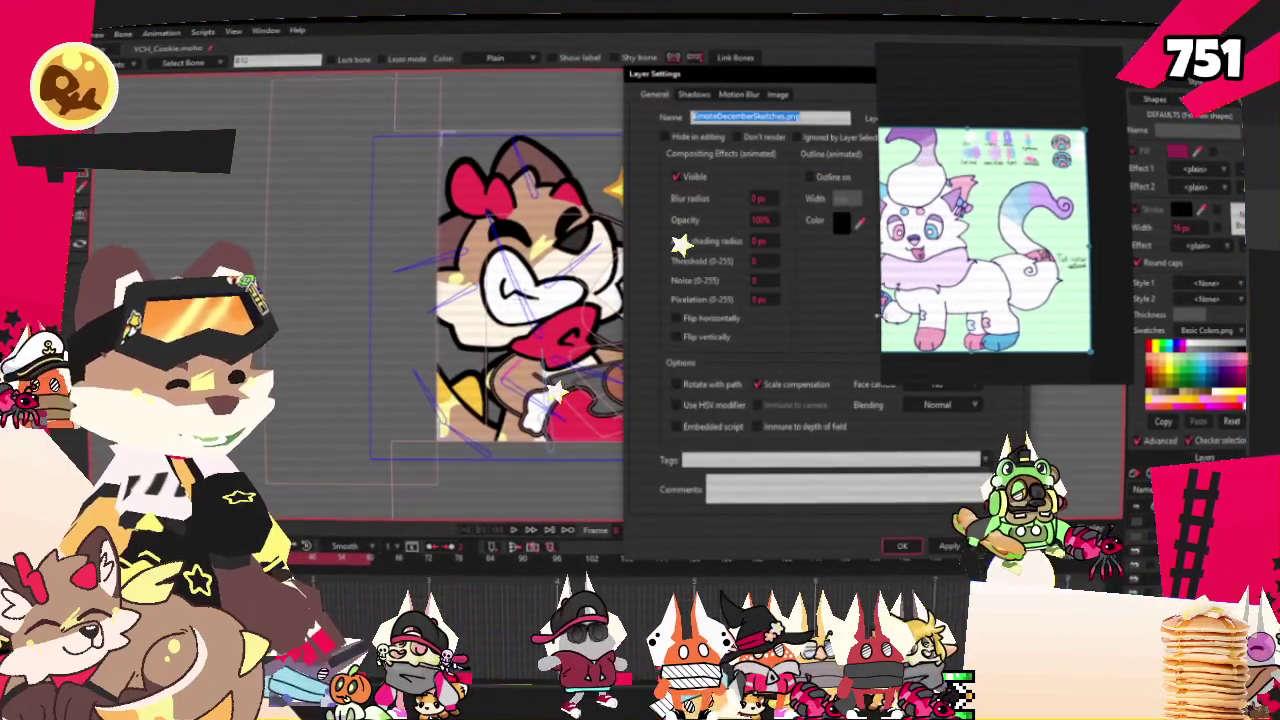
pyautogui.click(782, 95)
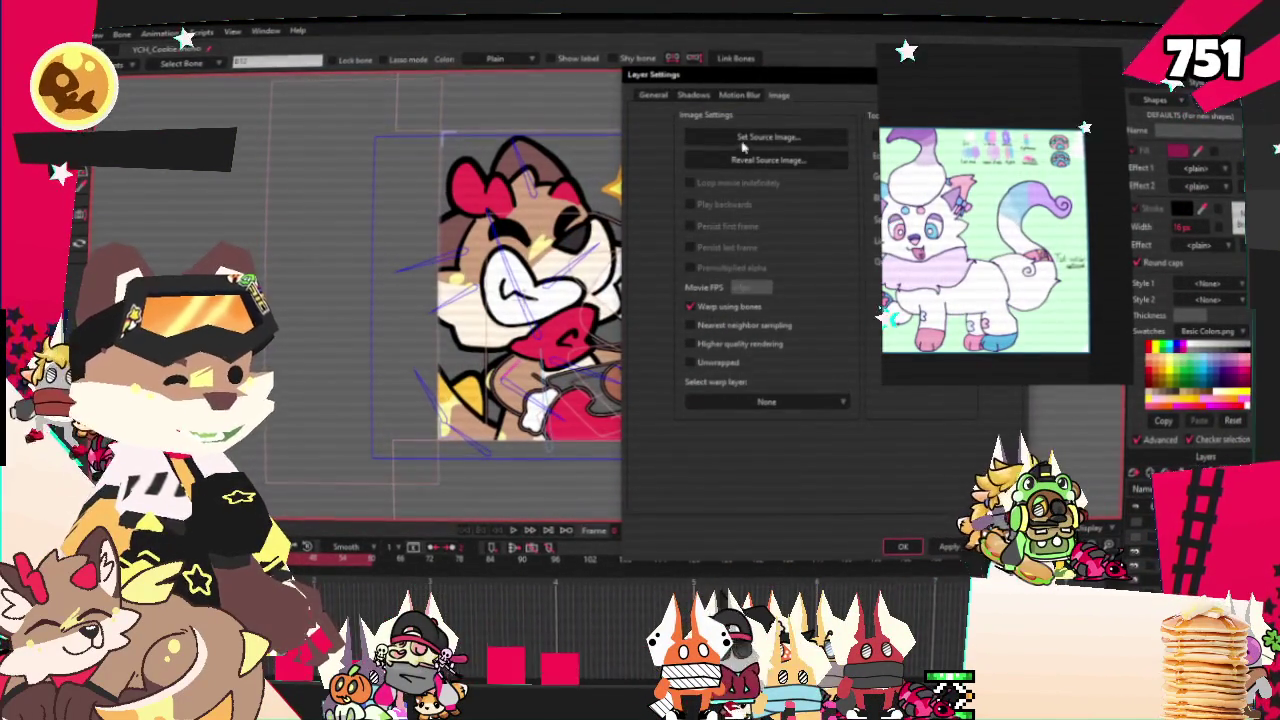
pyautogui.click(745, 139)
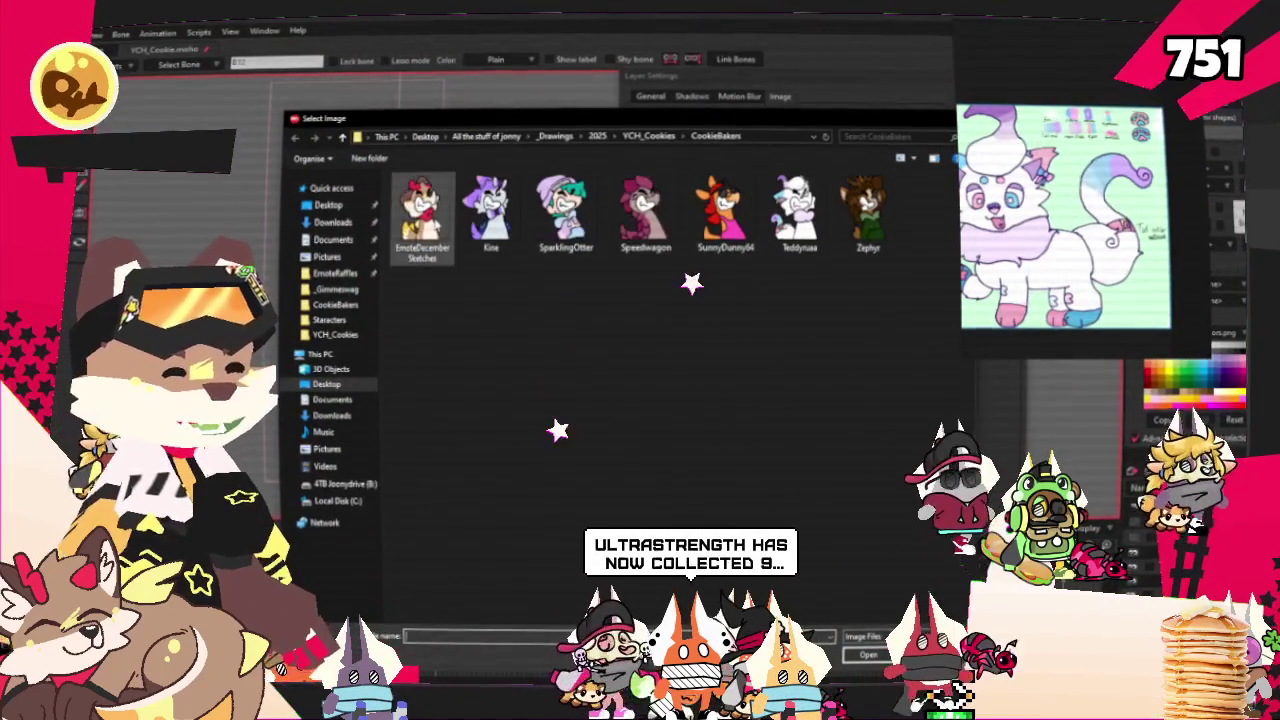
pyautogui.click(798, 212)
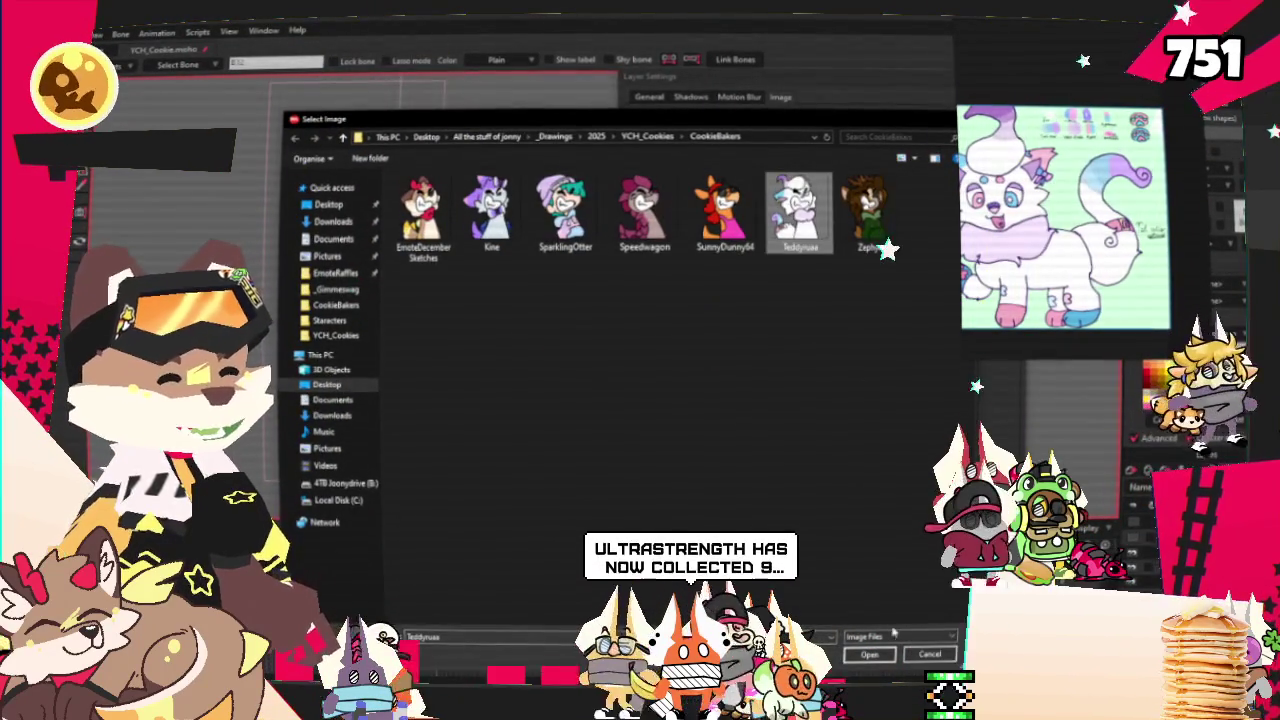
pyautogui.click(869, 654)
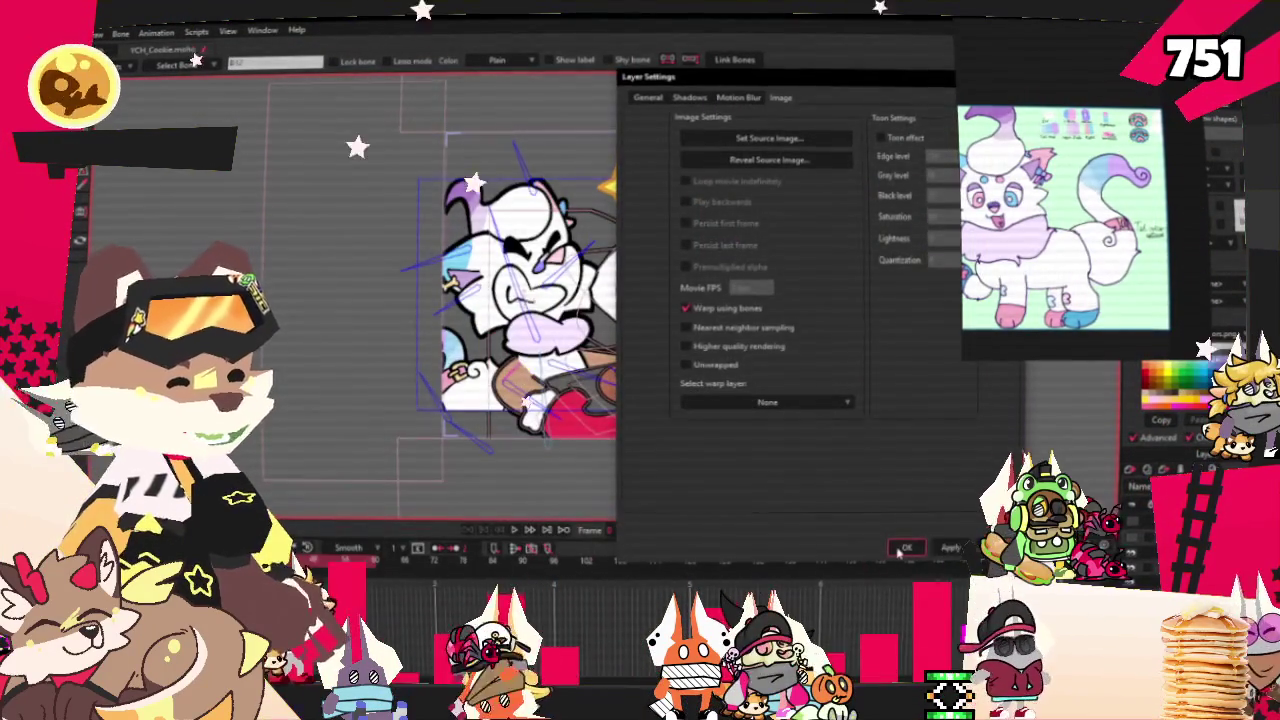
pyautogui.click(903, 549)
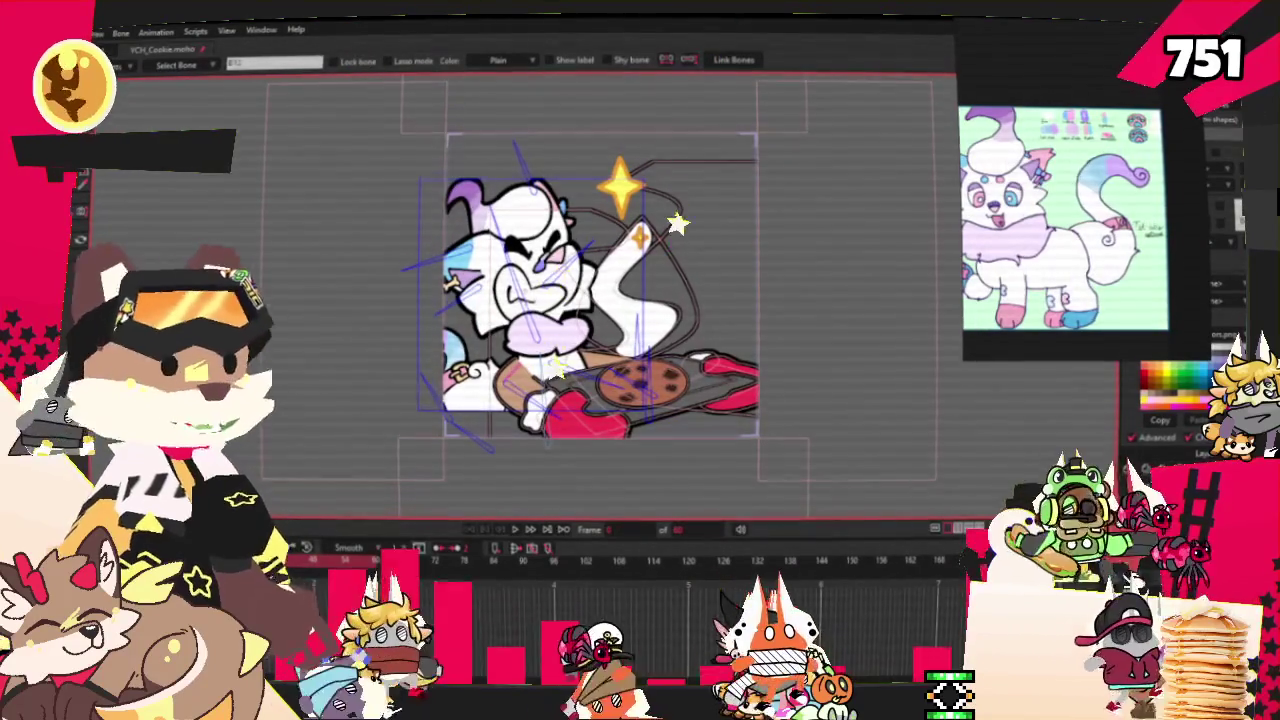
# Set the white cat image layer's opacity to 50%.
pyautogui.doubleClick(903, 285)
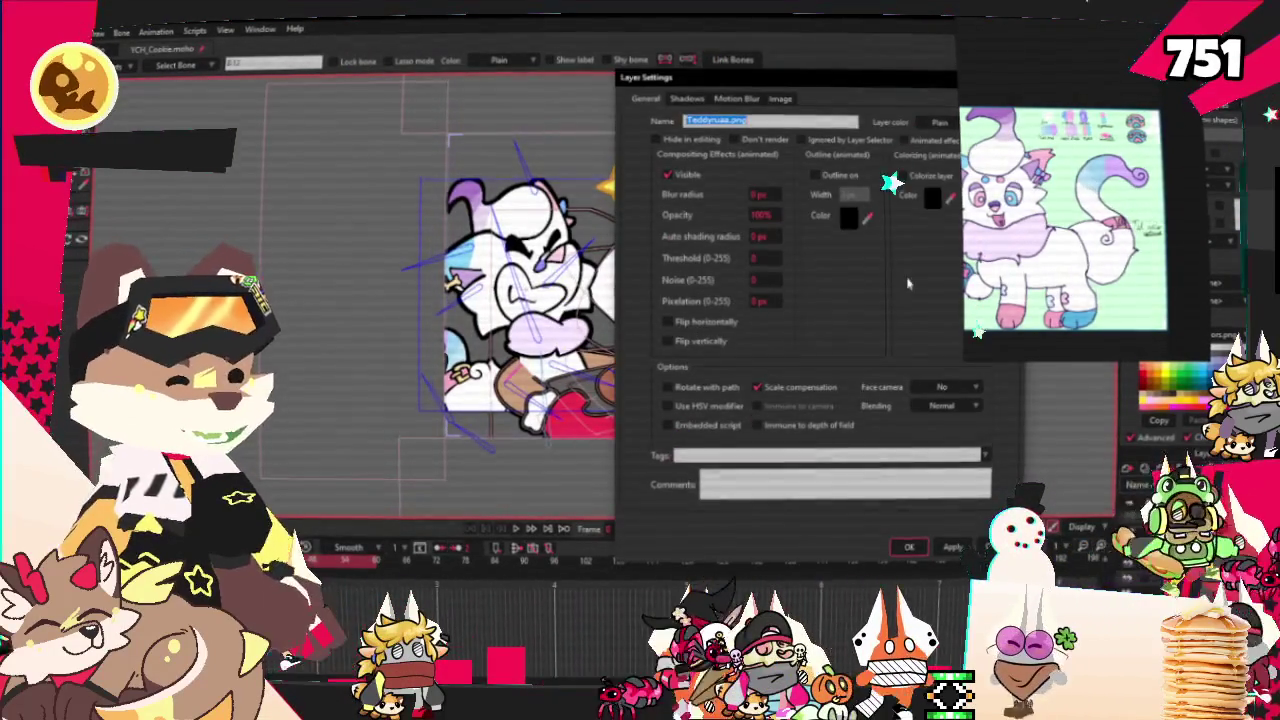
pyautogui.doubleClick(762, 214)
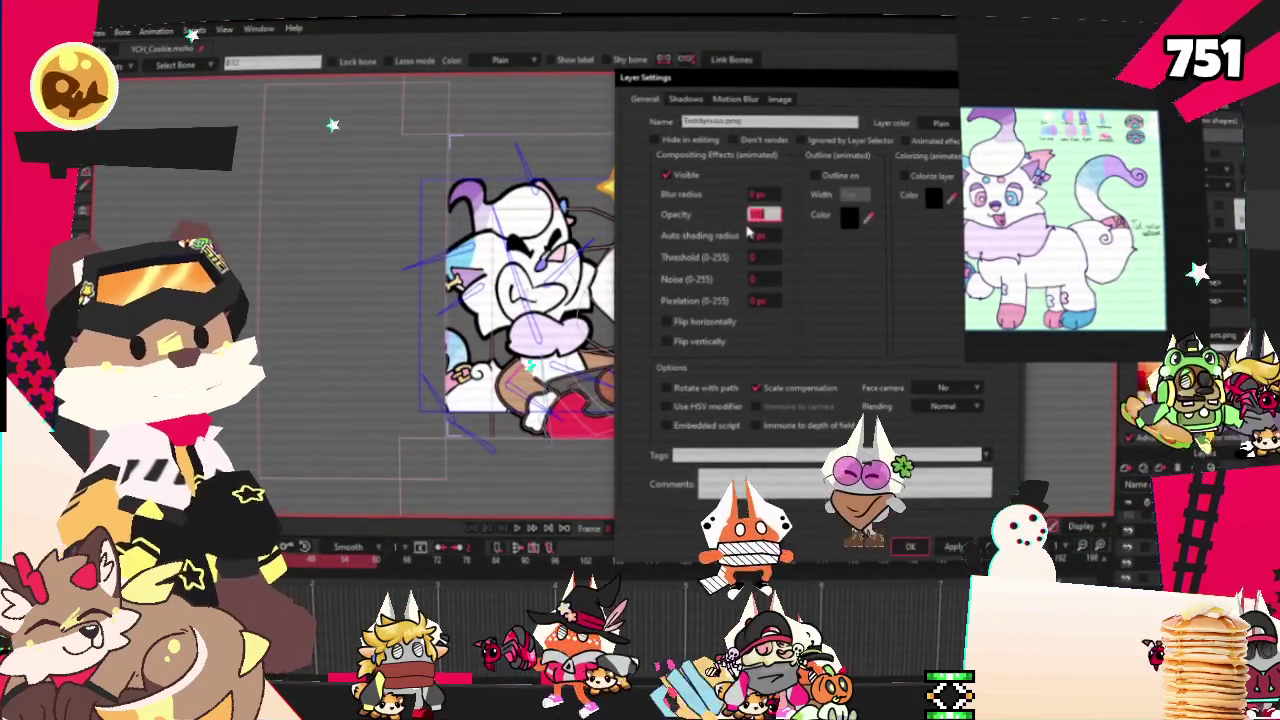
pyautogui.write('50')
pyautogui.press('Tab')
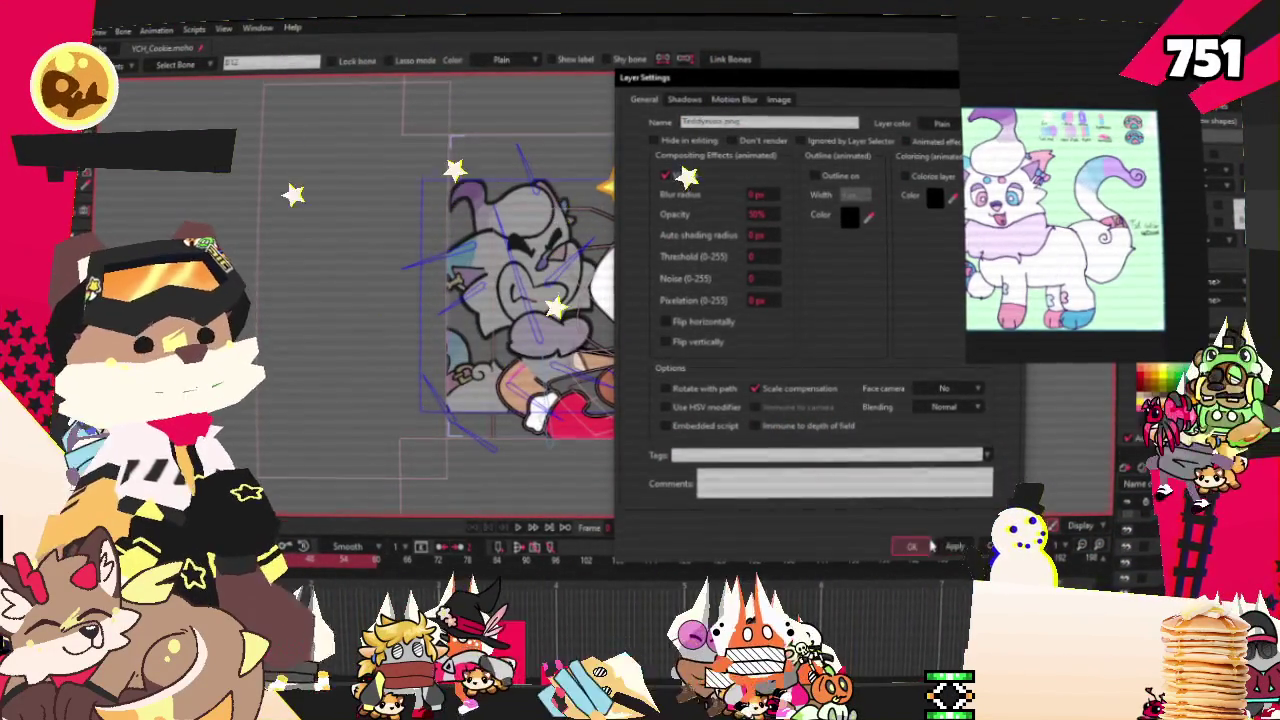
pyautogui.click(926, 545)
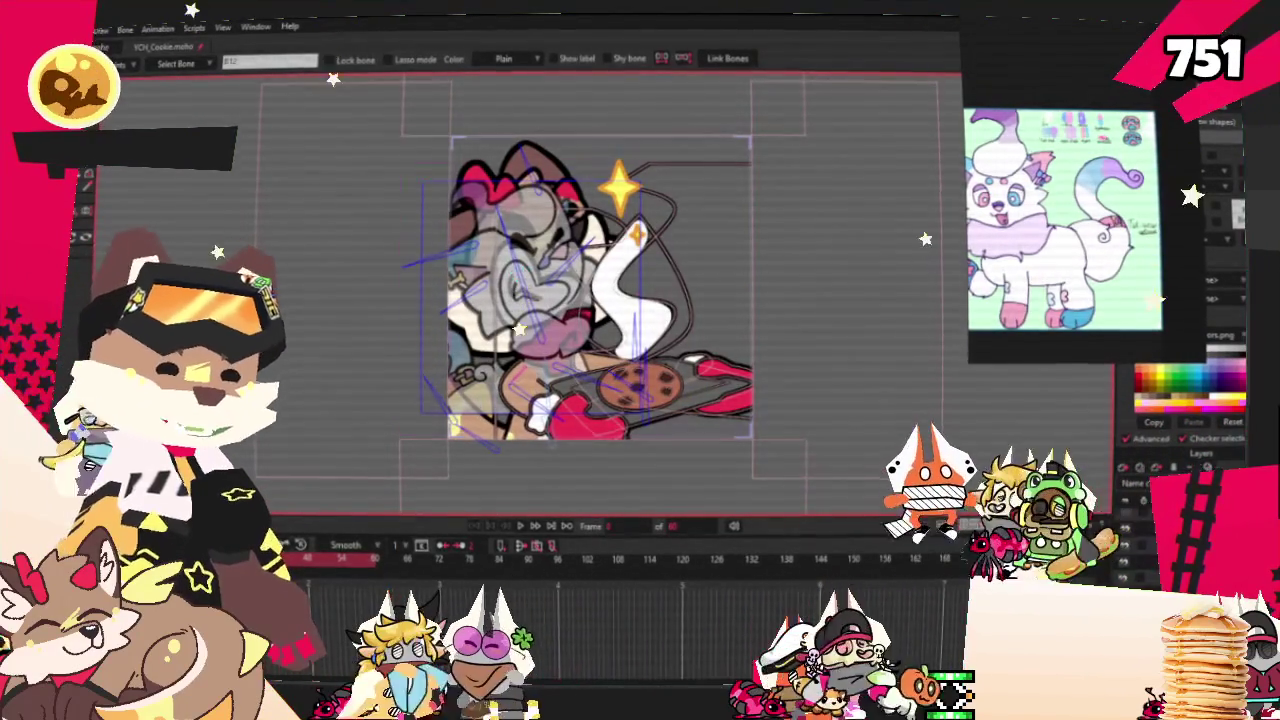
# Scale the white cat layer up to match the cookie-tray pose.
pyautogui.press('m')
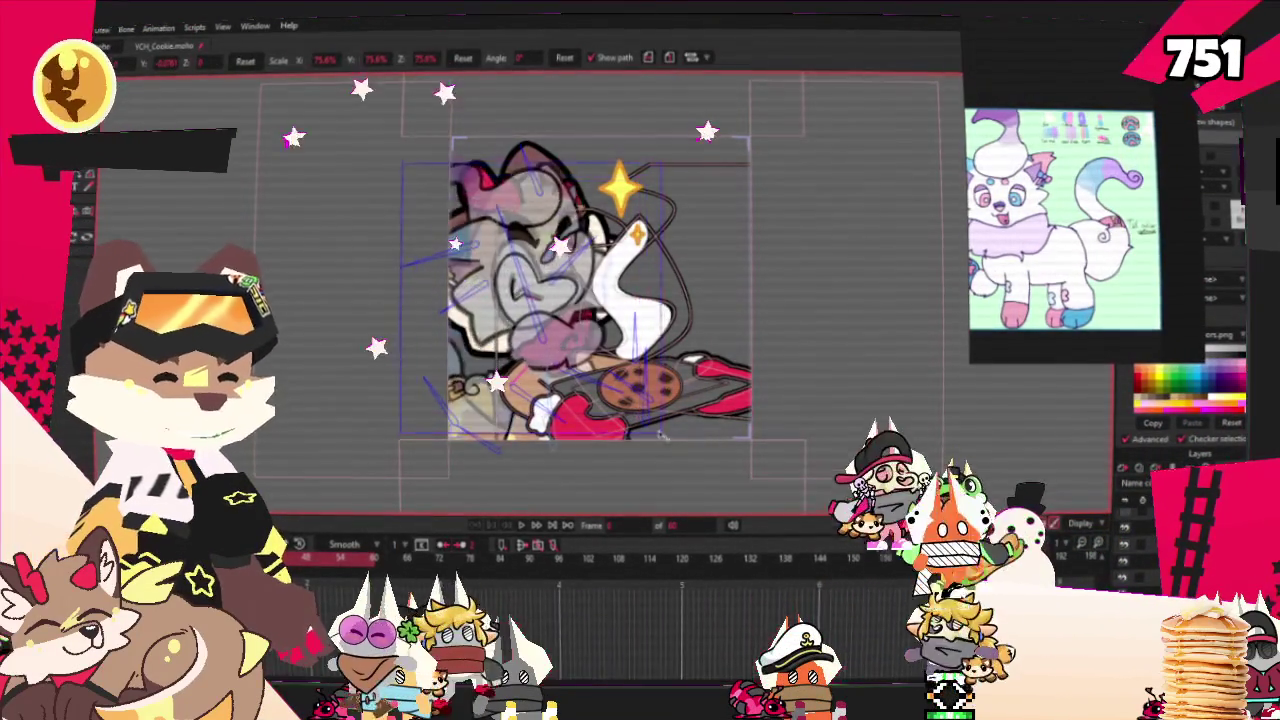
pyautogui.click(675, 448)
pyautogui.moveTo(675, 448); pyautogui.dragTo(686, 458)
pyautogui.scroll(2, 542, 315)
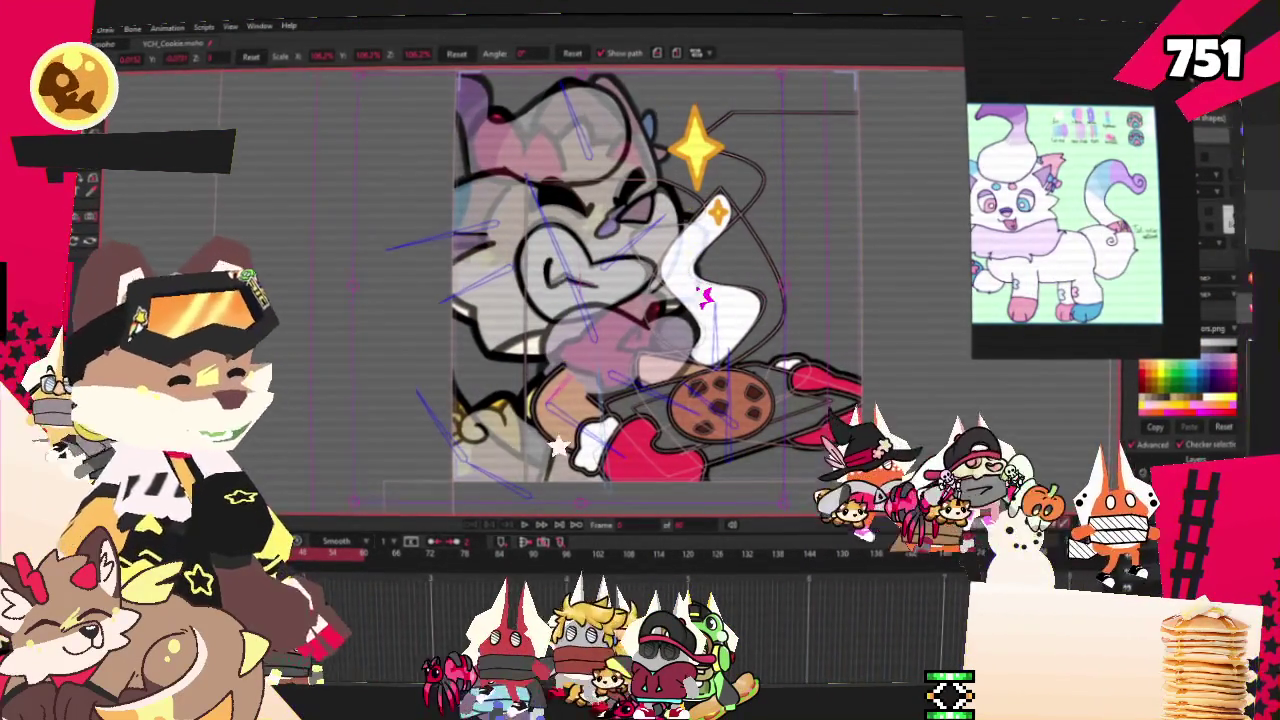
# Restore the white cat layer's opacity to 100%.
pyautogui.doubleClick(1190, 490)
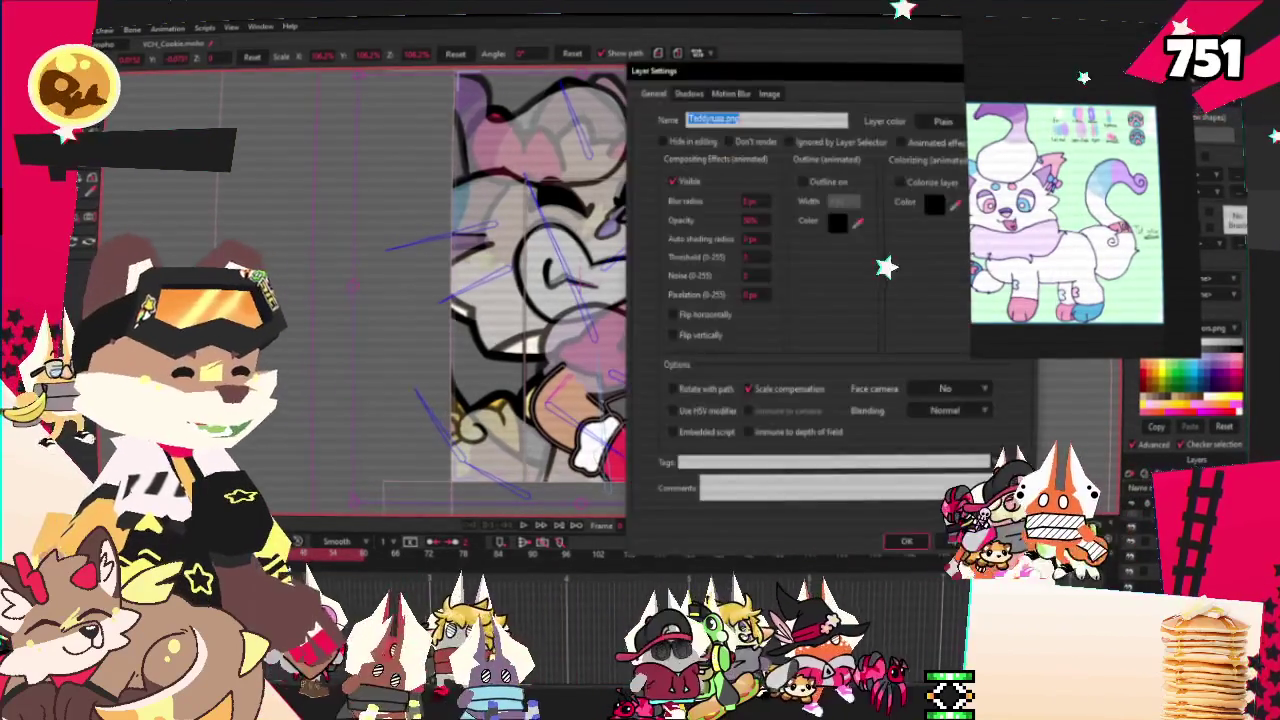
pyautogui.click(770, 93)
pyautogui.click(655, 93)
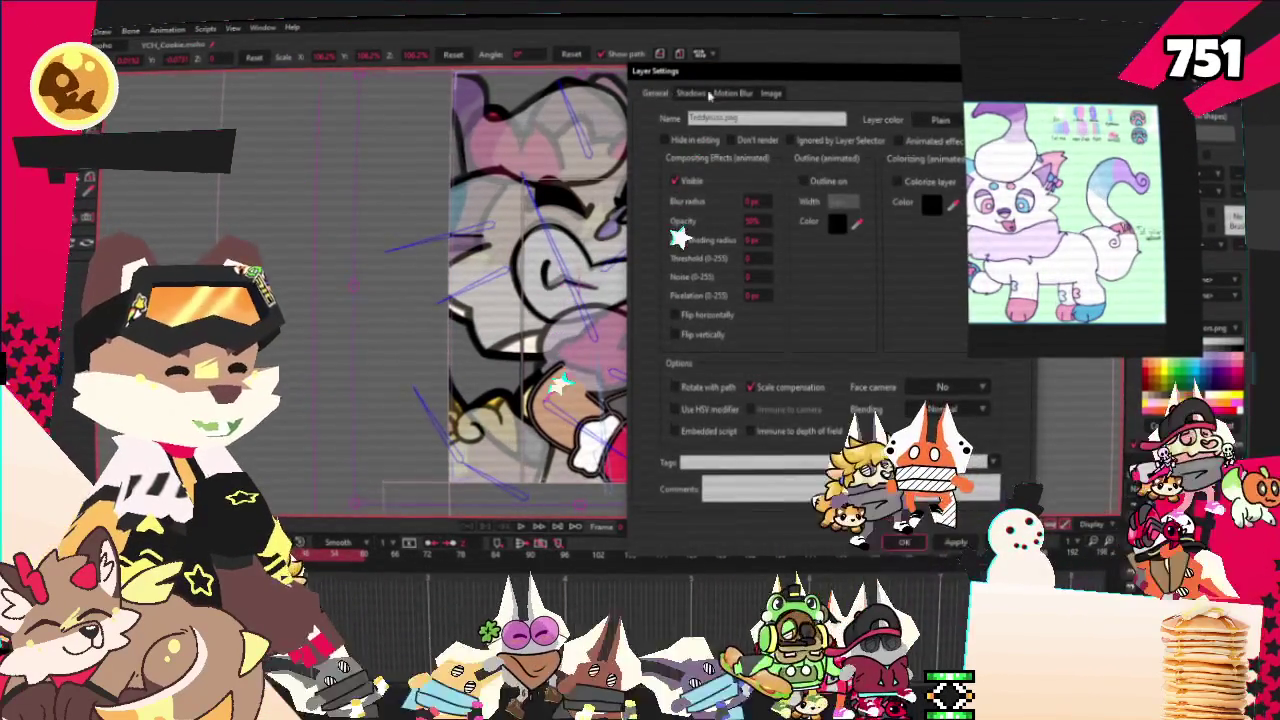
pyautogui.click(765, 220)
pyautogui.write('00')
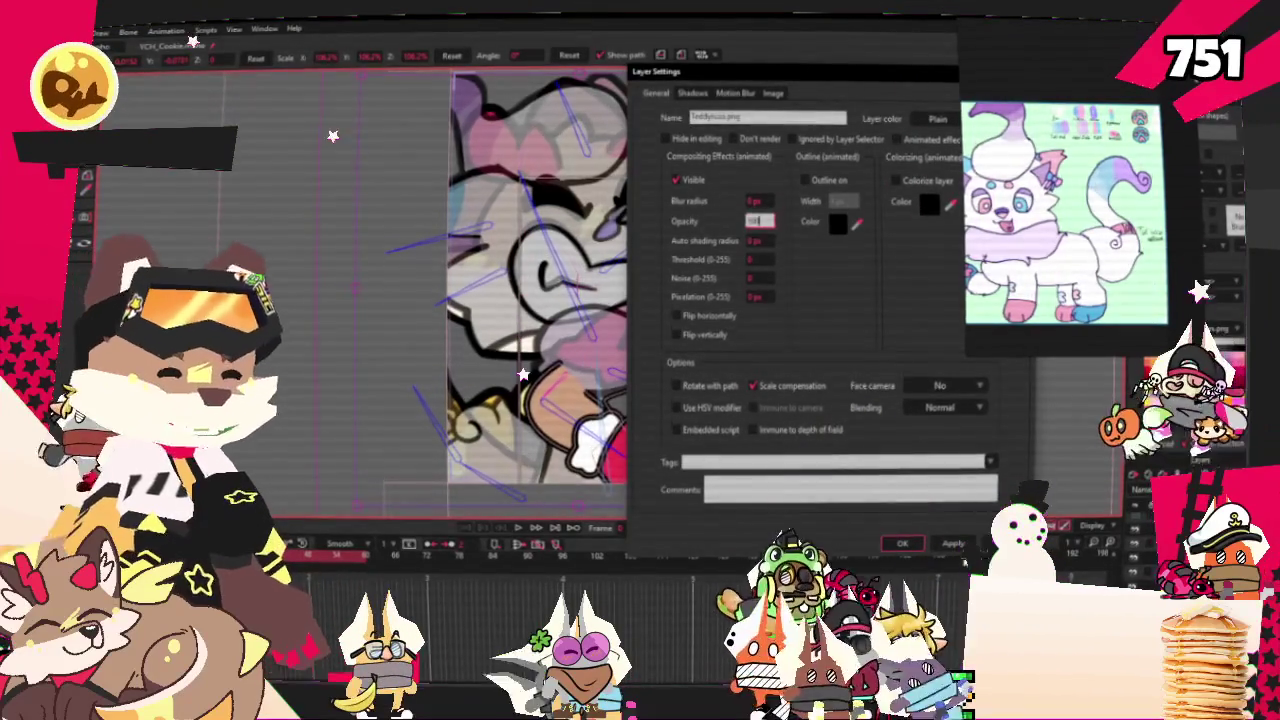
pyautogui.press('Return')
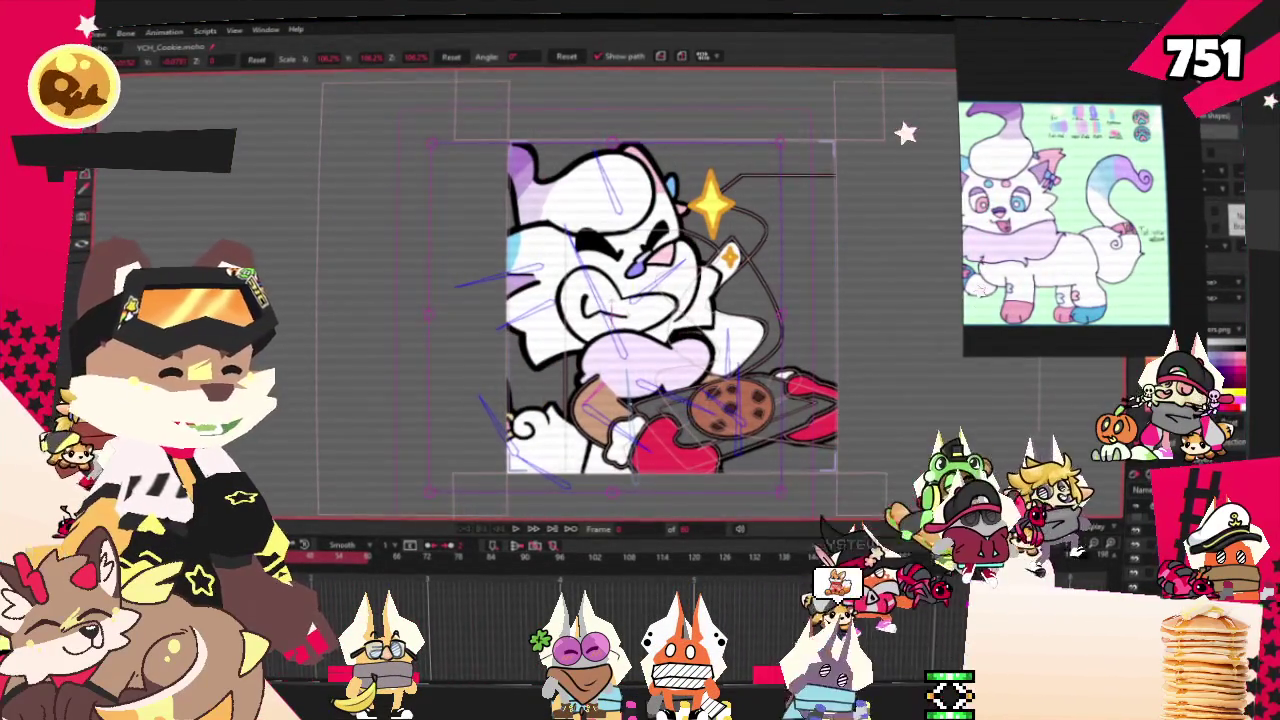
# Move the cat reference sheet aside and deselect the hatched arm shape.
pyautogui.scroll(2, 741, 397)
pyautogui.scroll(2, 741, 397)
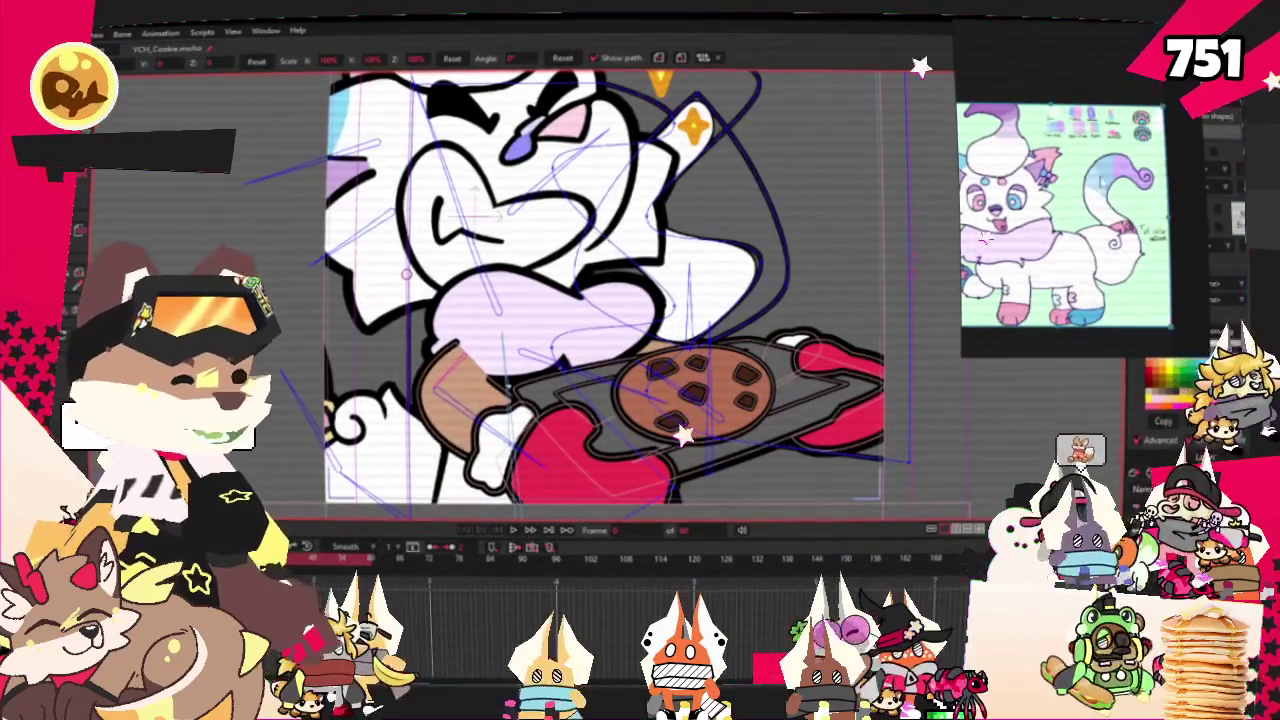
pyautogui.scroll(-2, 1068, 202)
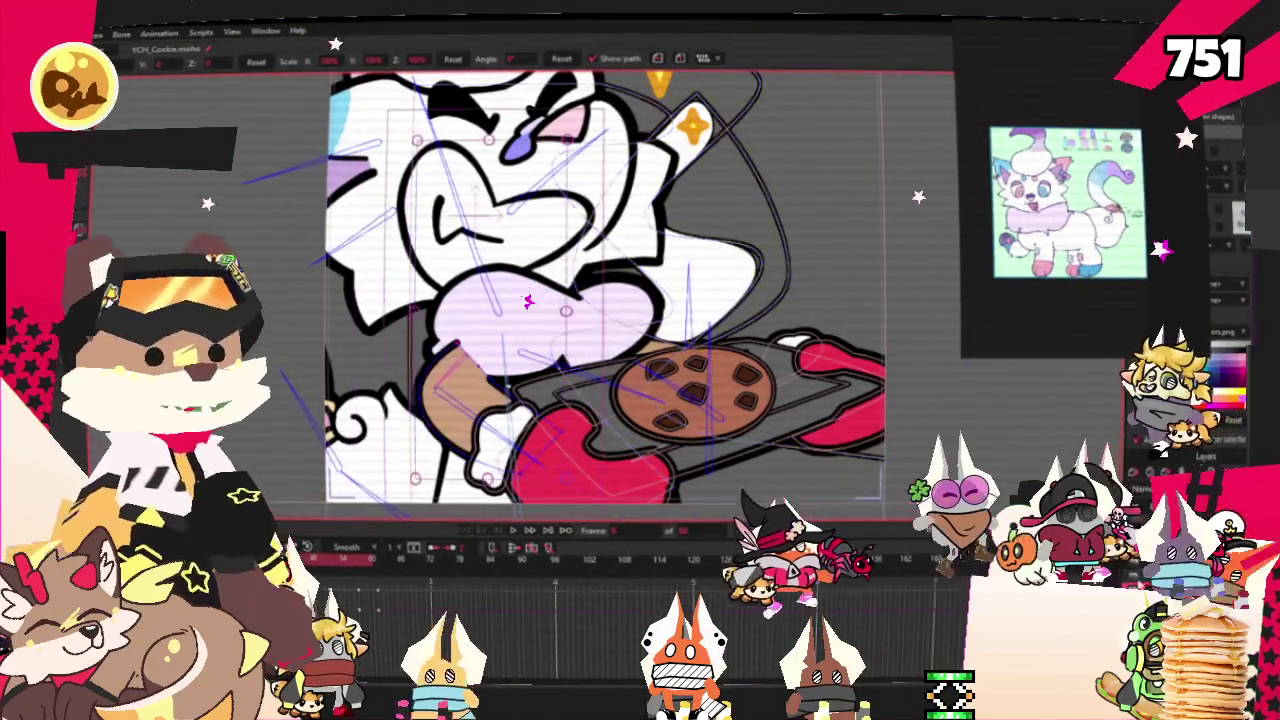
pyautogui.scroll(2, 620, 300)
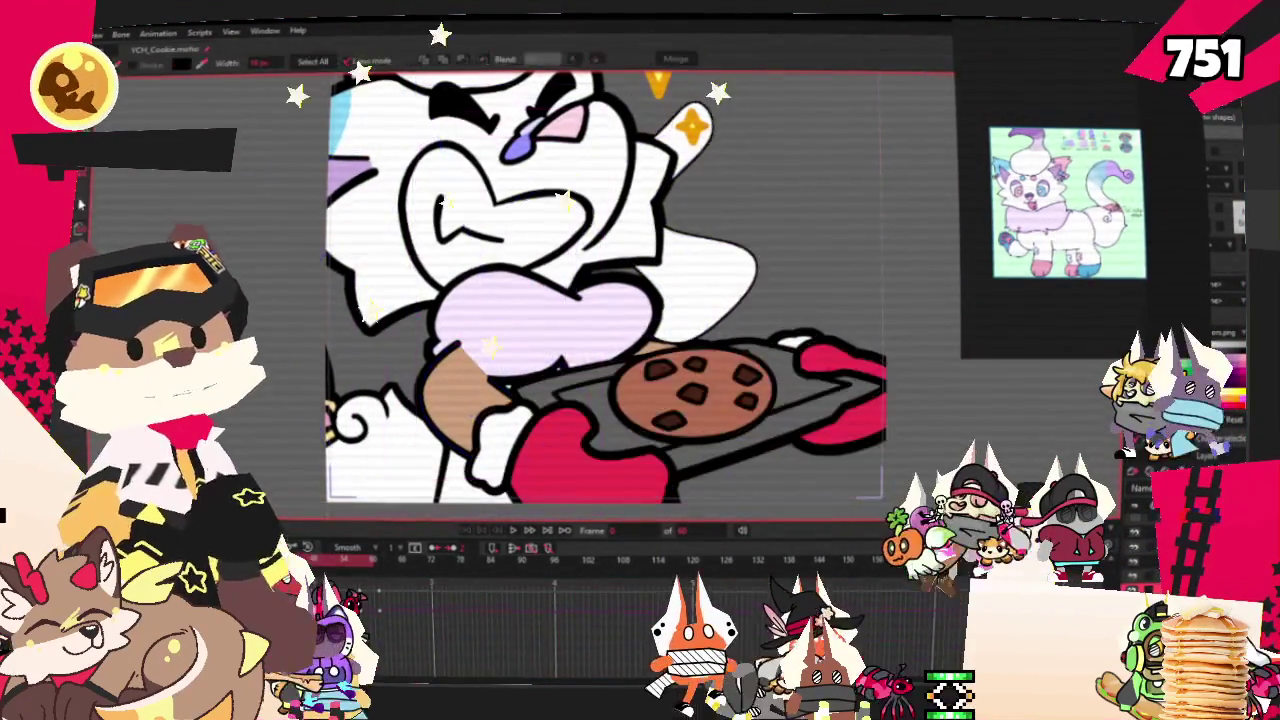
pyautogui.scroll(2, 1068, 202)
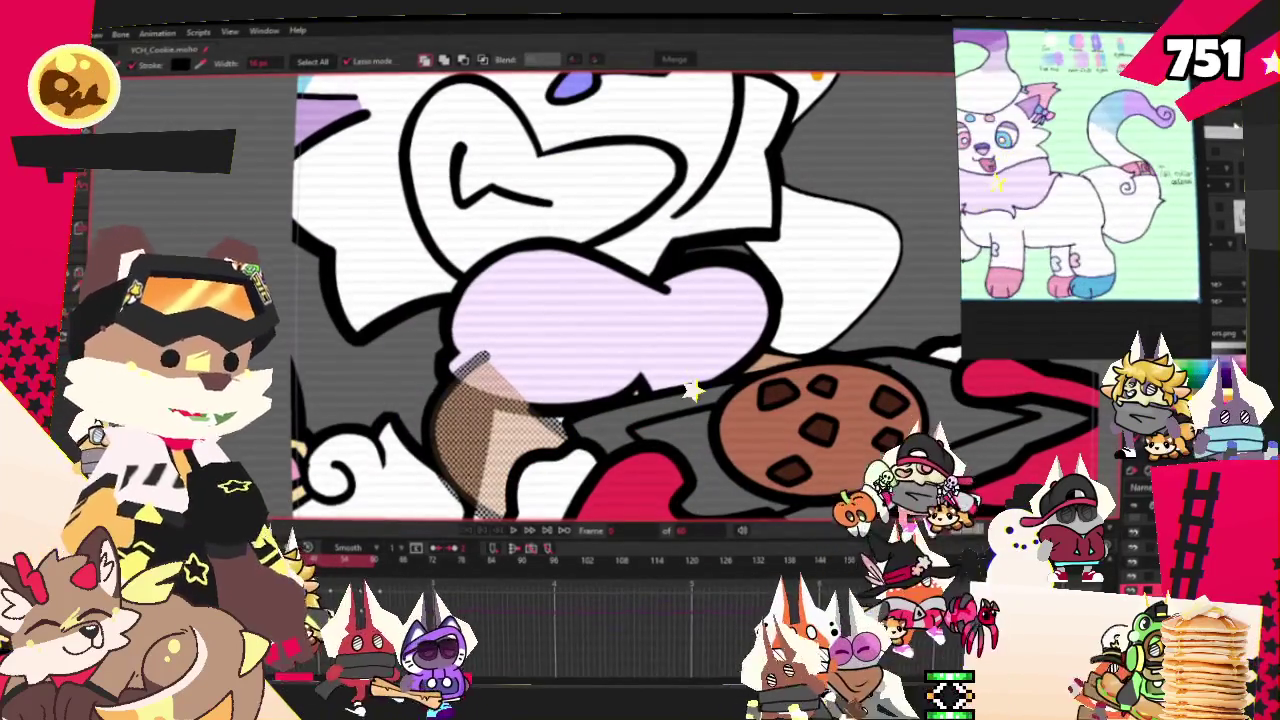
pyautogui.moveTo(1080, 200); pyautogui.dragTo(1010, 205)
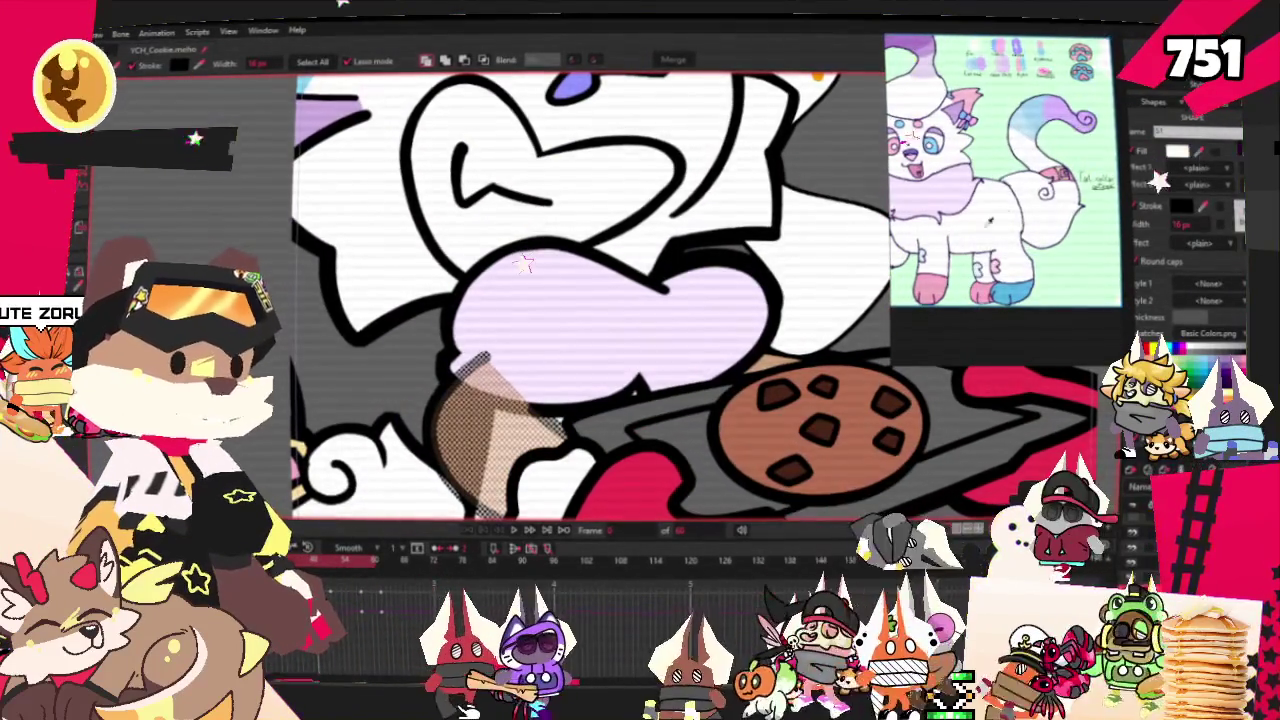
pyautogui.scroll(-3, 620, 300)
pyautogui.scroll(2, 620, 300)
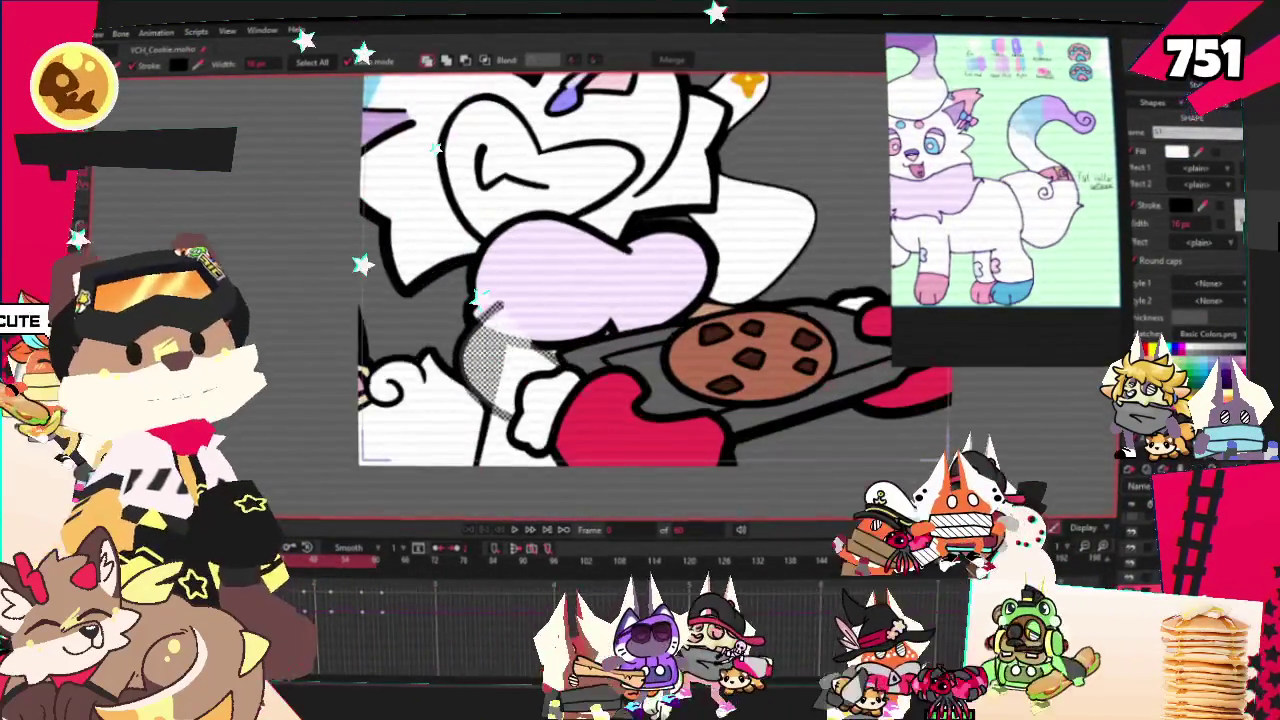
pyautogui.hotkey('ctrl', 'shift', 'a')
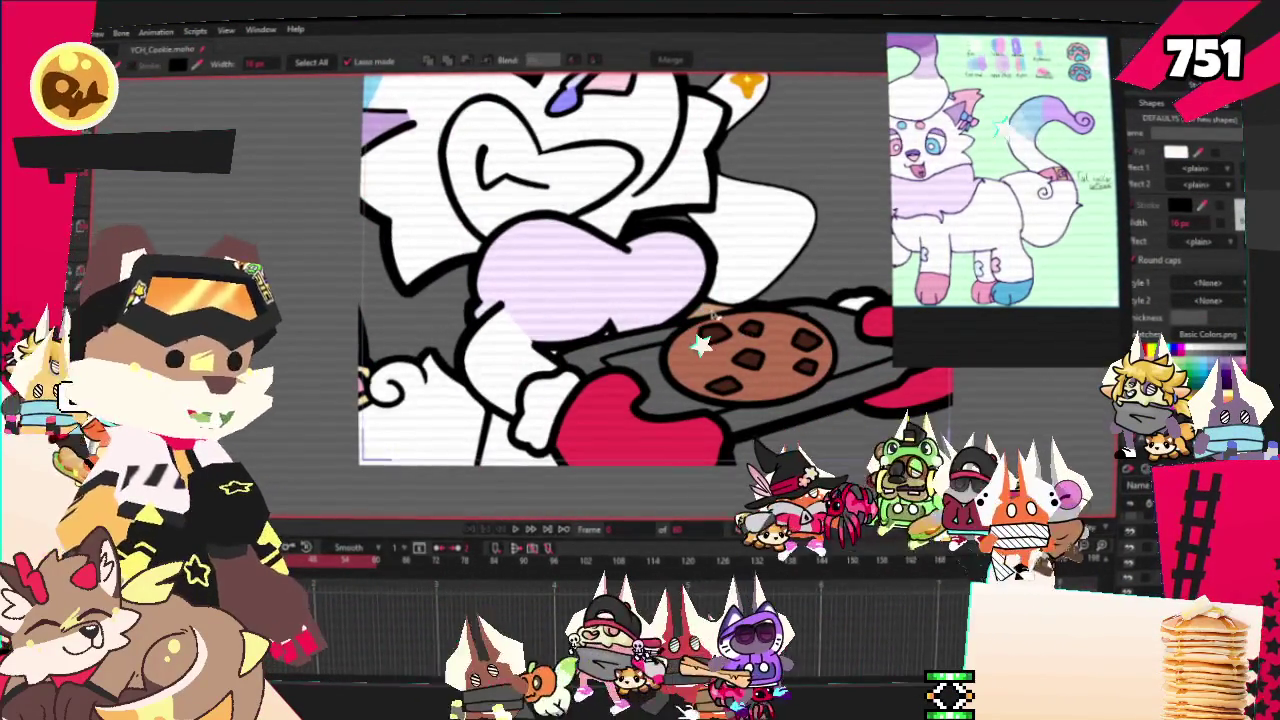
# Select a shape on the cookie tray, zoom out, and play the animation.
pyautogui.click(706, 328)
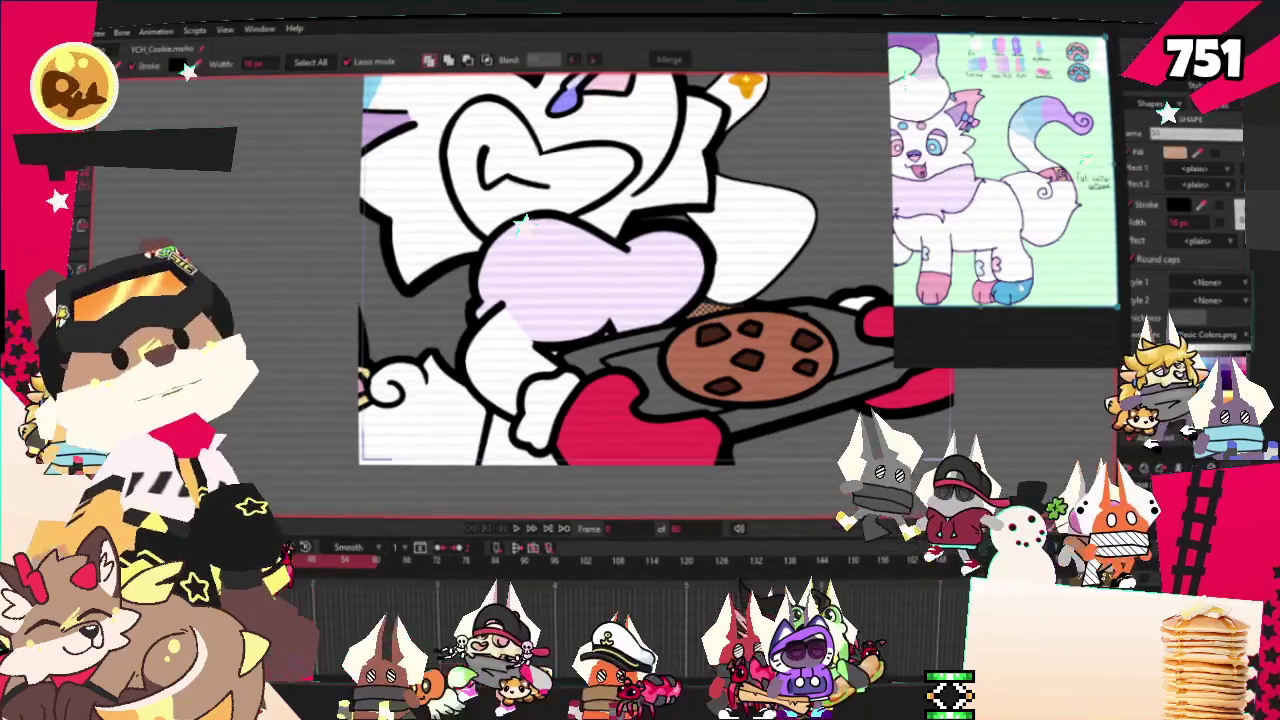
pyautogui.scroll(-2, 661, 328)
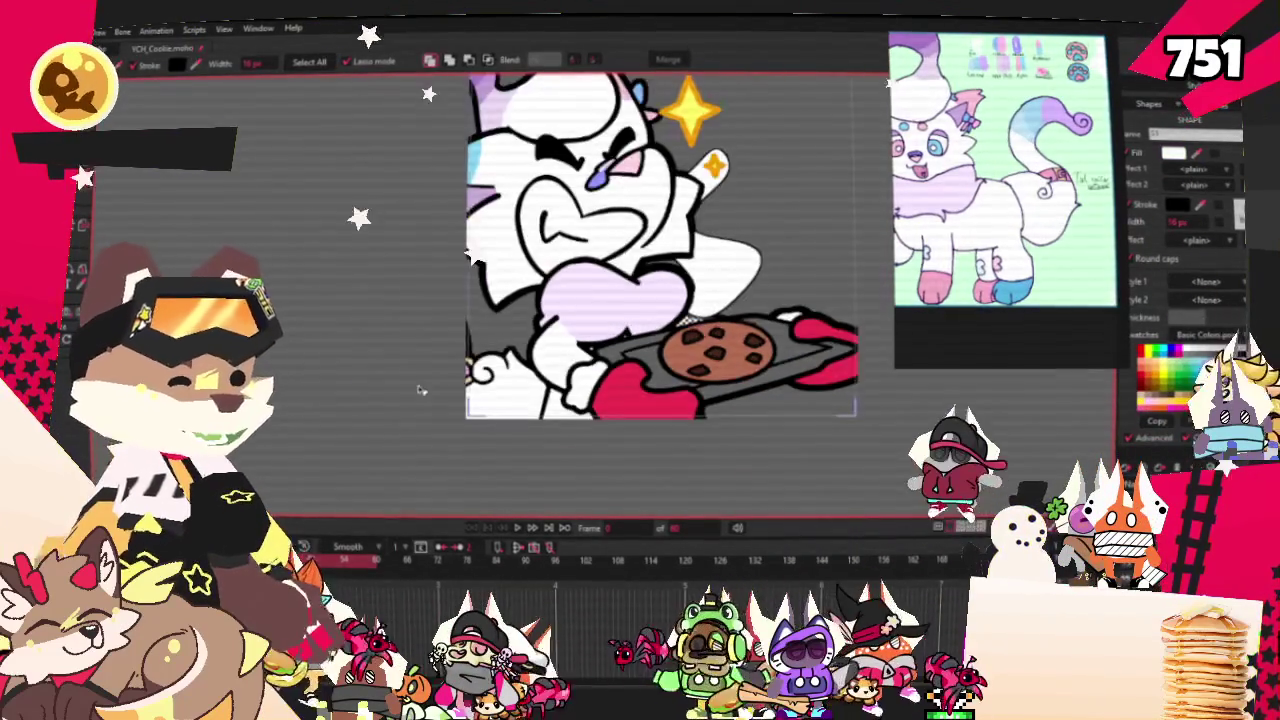
pyautogui.scroll(-1, 447, 390)
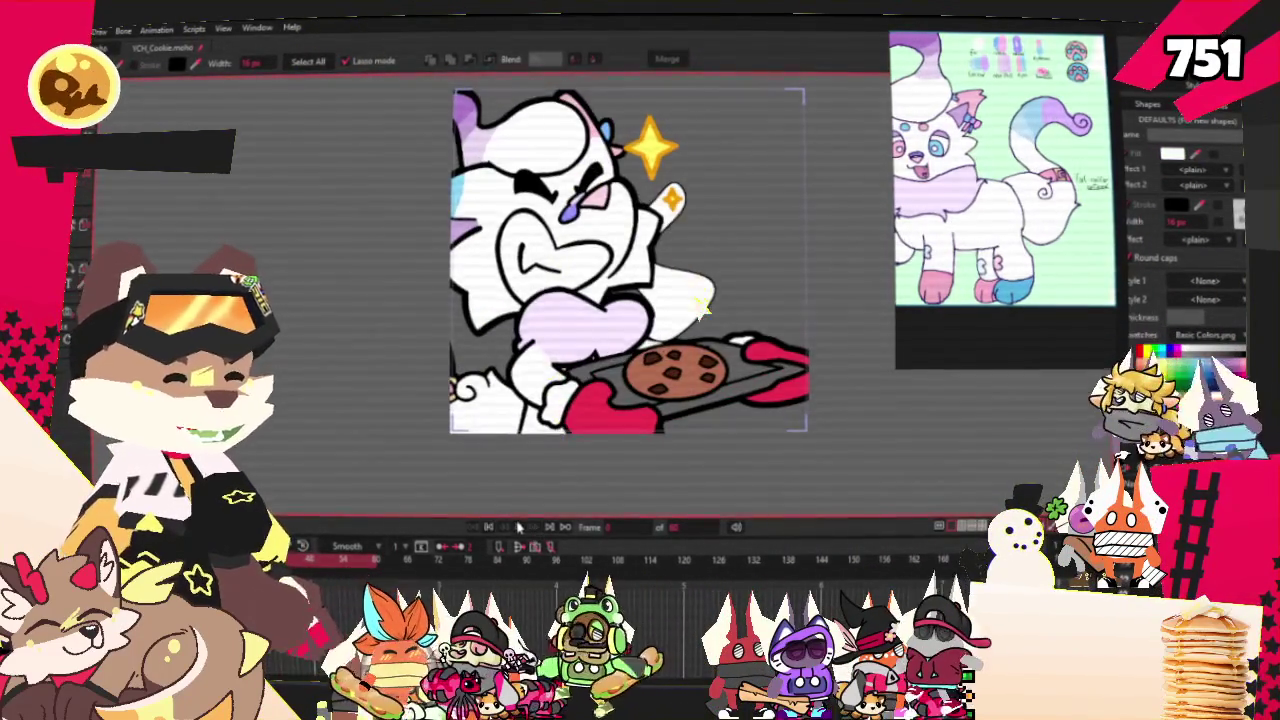
pyautogui.click(518, 527)
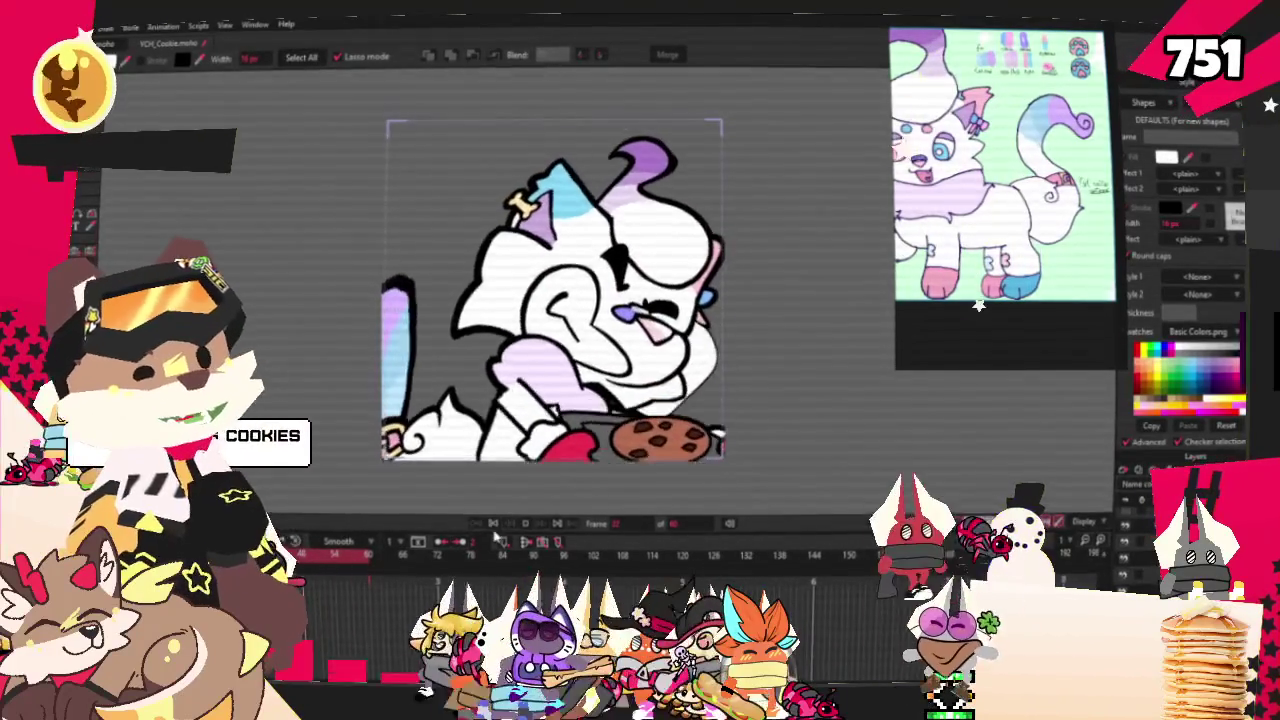
# Stop playback, then drag the head and body bones to tilt and shift the cat's pose.
pyautogui.press('space')
pyautogui.click(518, 347)
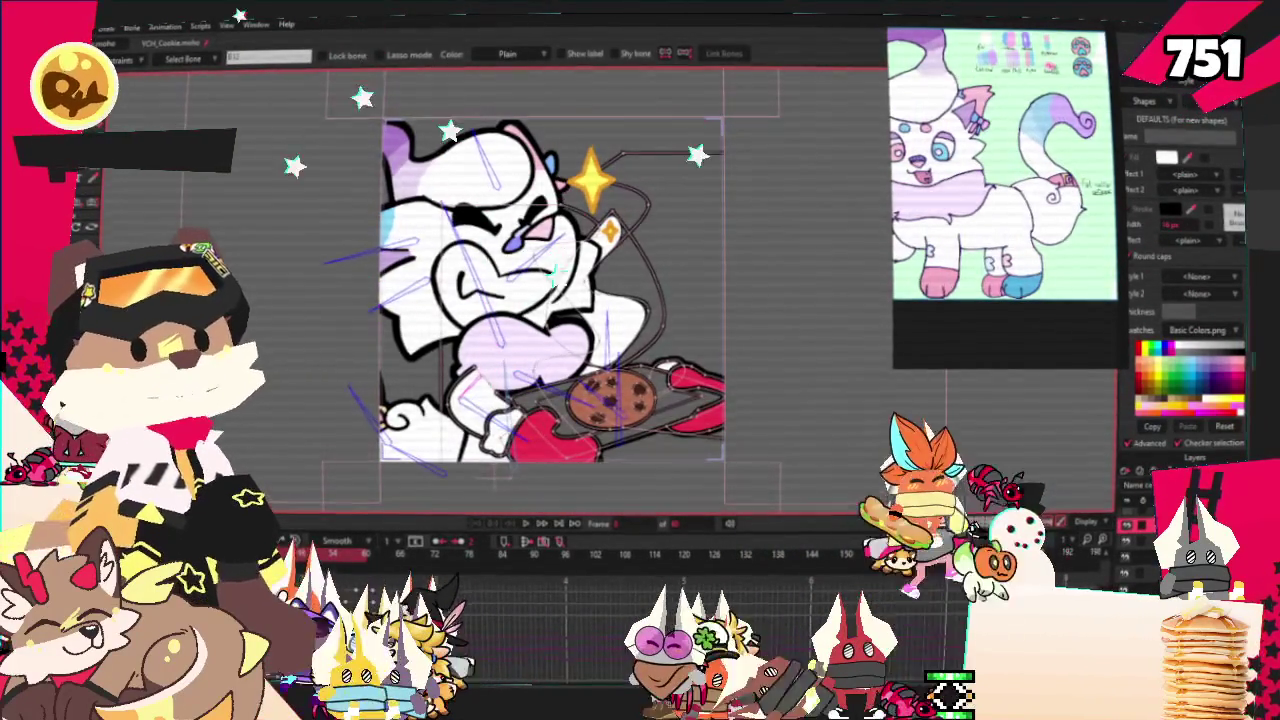
pyautogui.scroll(2, 489, 398)
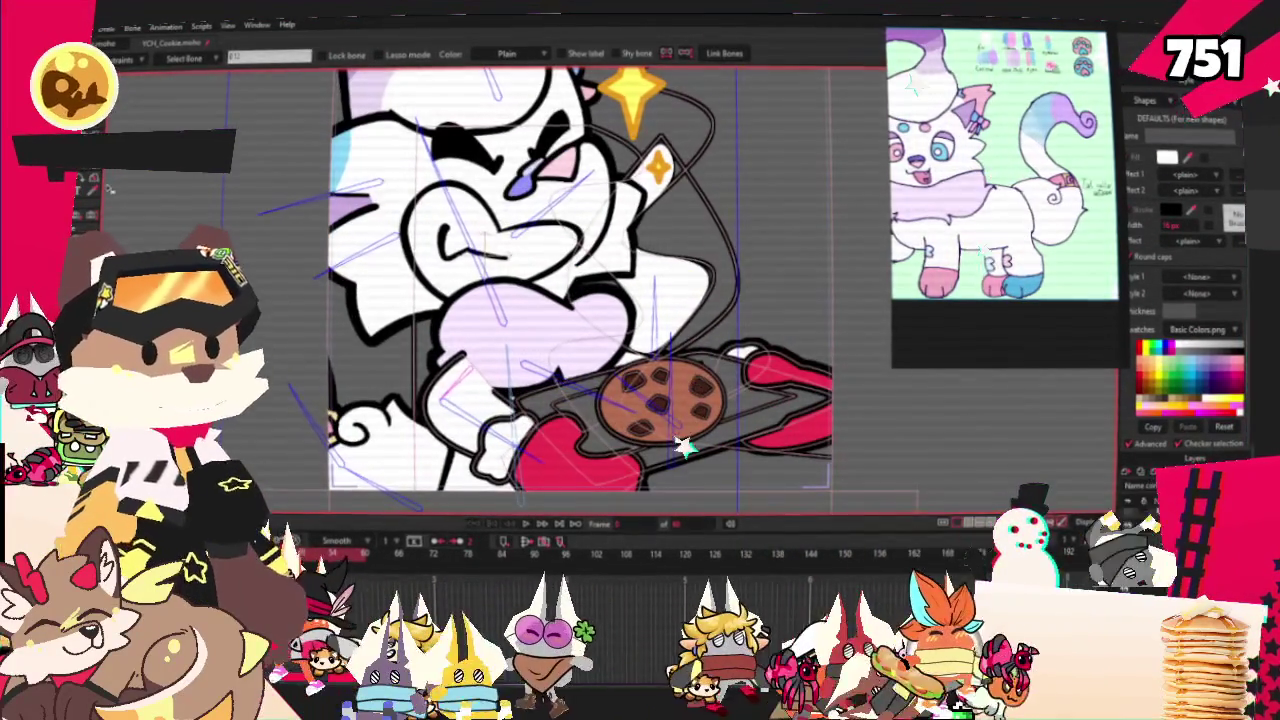
pyautogui.press('t')
pyautogui.moveTo(489, 300); pyautogui.dragTo(474, 342)
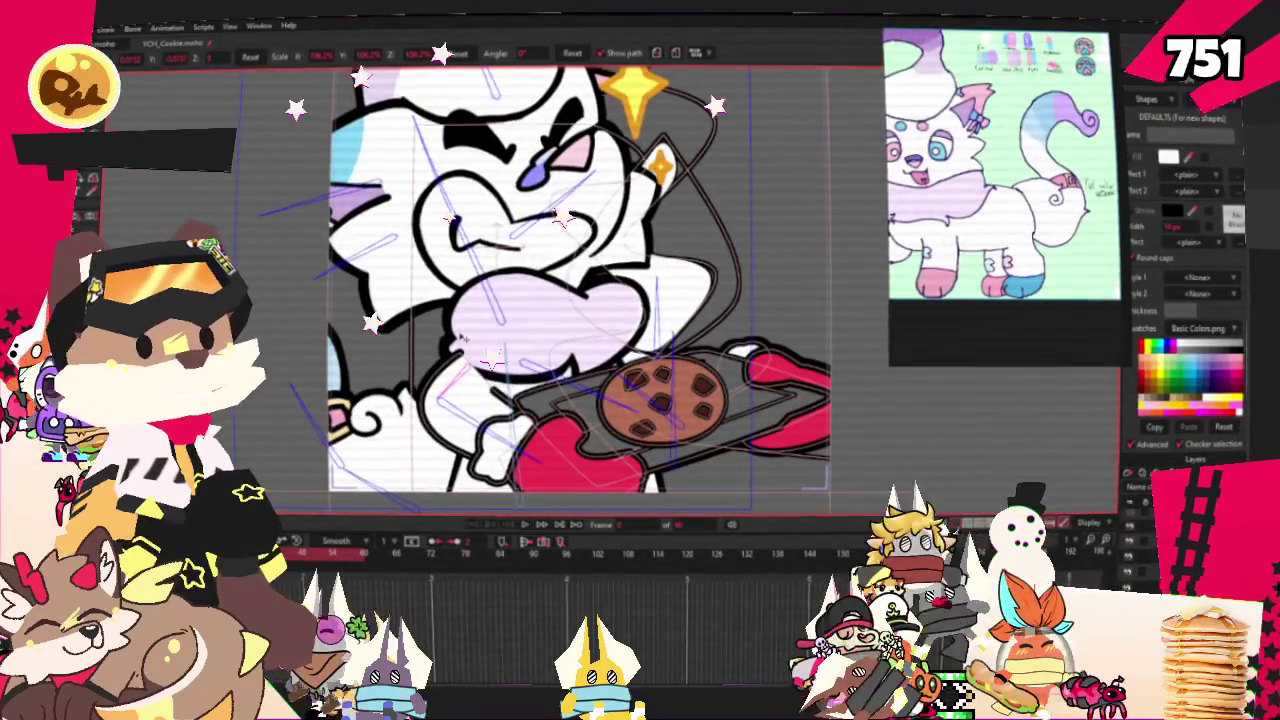
pyautogui.moveTo(474, 342); pyautogui.dragTo(458, 330)
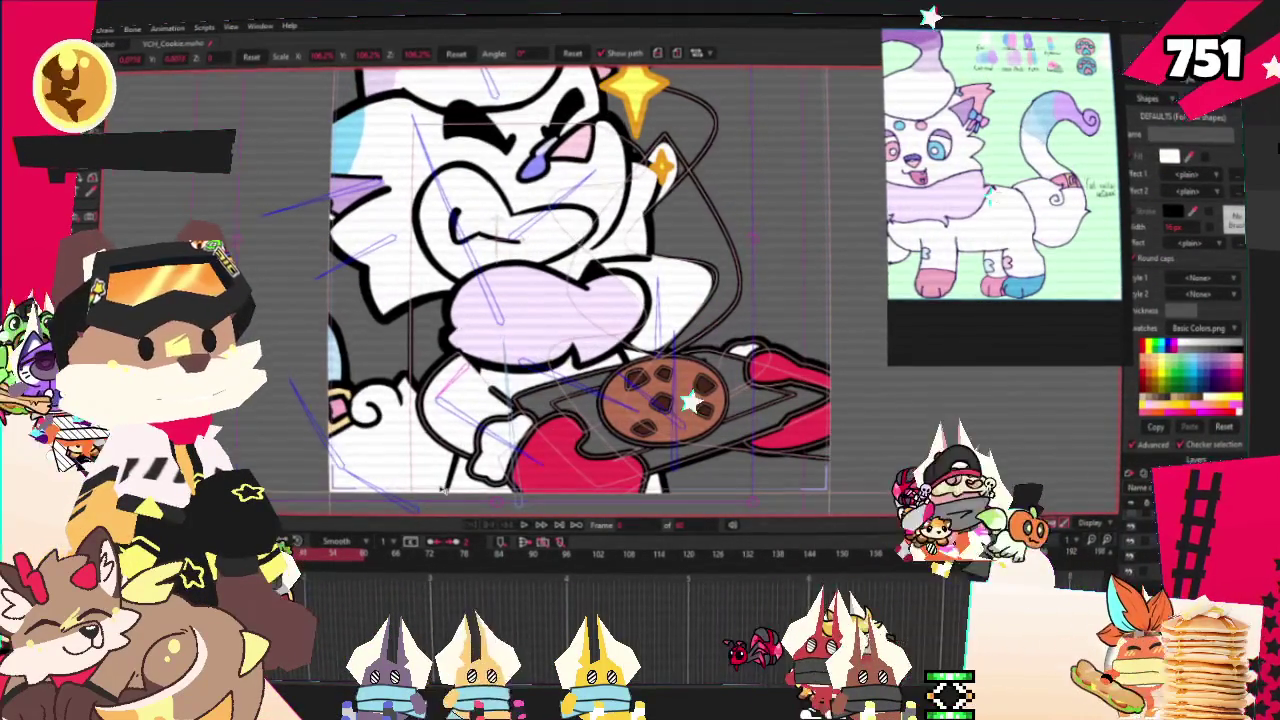
# Step to another frame, show the bones' strength regions, then return to Select Bone.
pyautogui.click(520, 525)
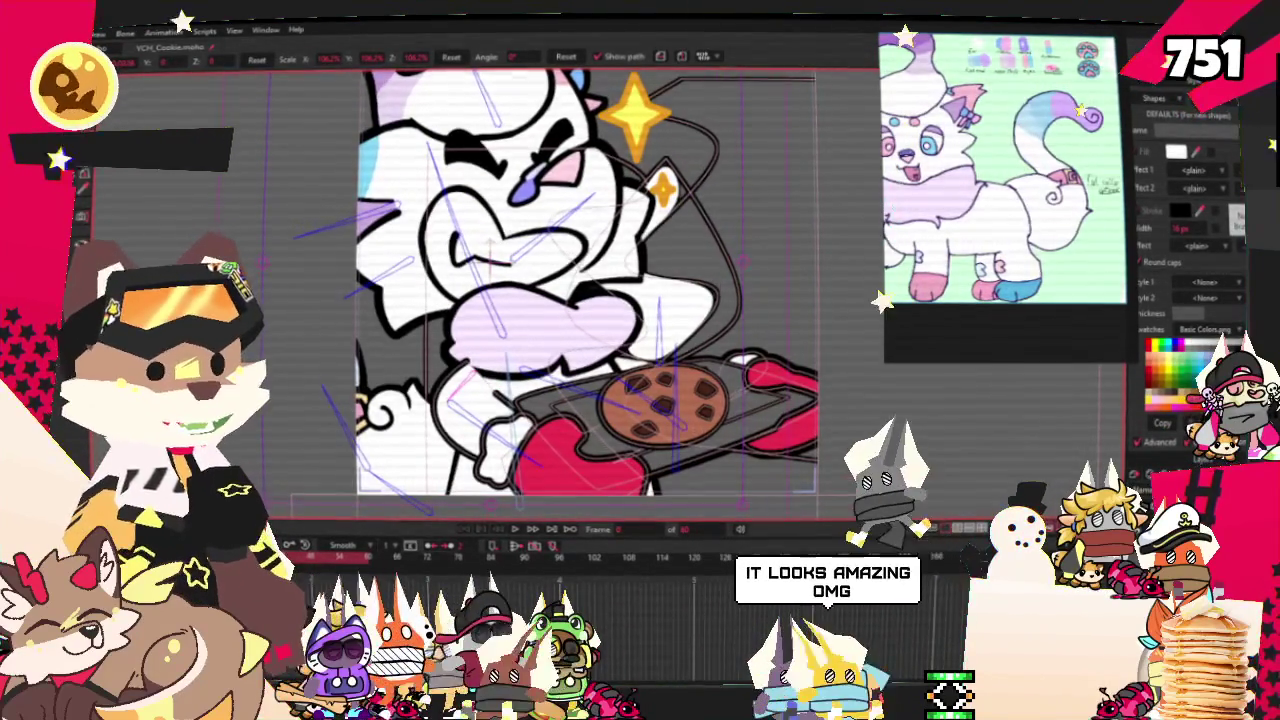
pyautogui.press('n')
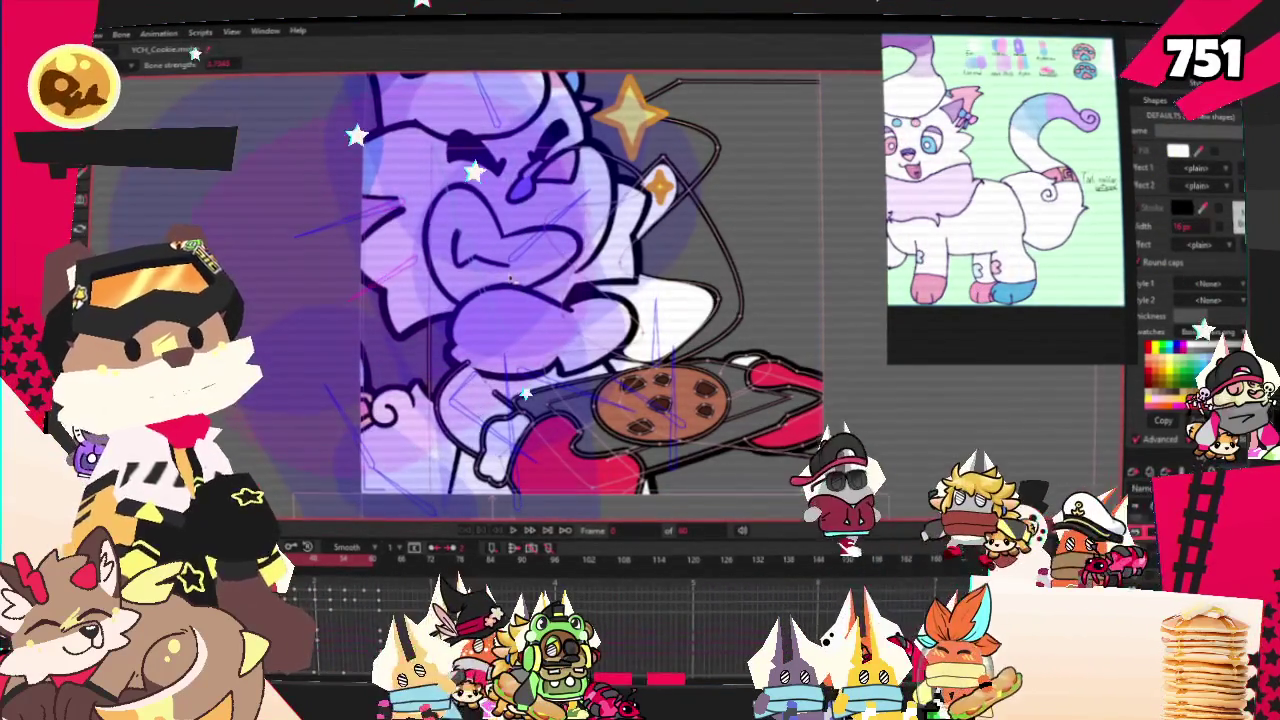
pyautogui.press('z')
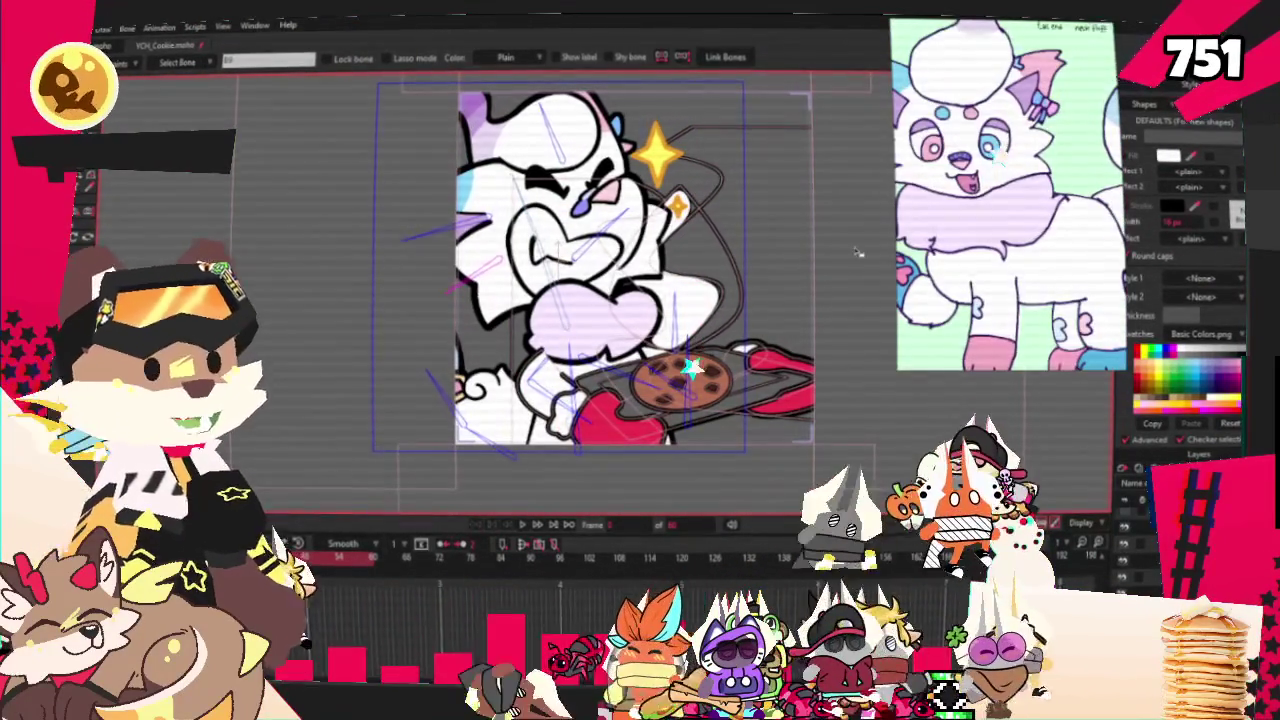
# Nudge the whole character layer slightly left with Transform Layer.
pyautogui.scroll(-2, 630, 295)
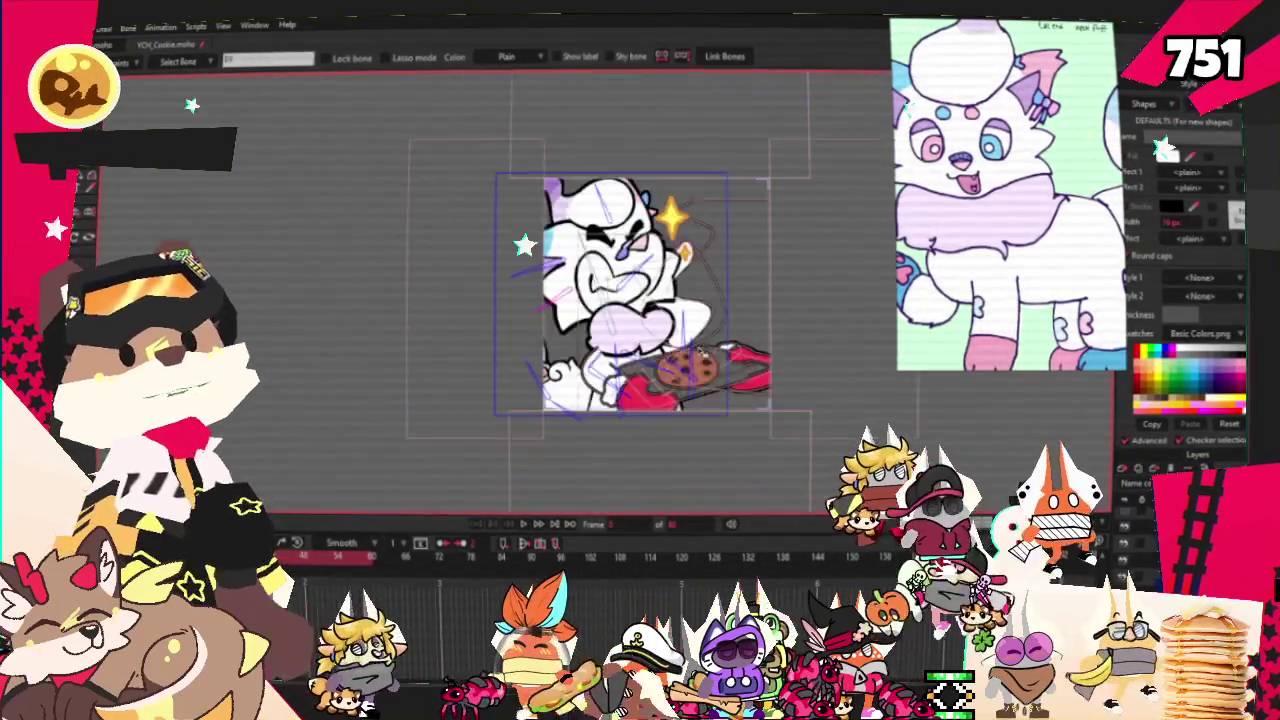
pyautogui.scroll(1, 750, 200)
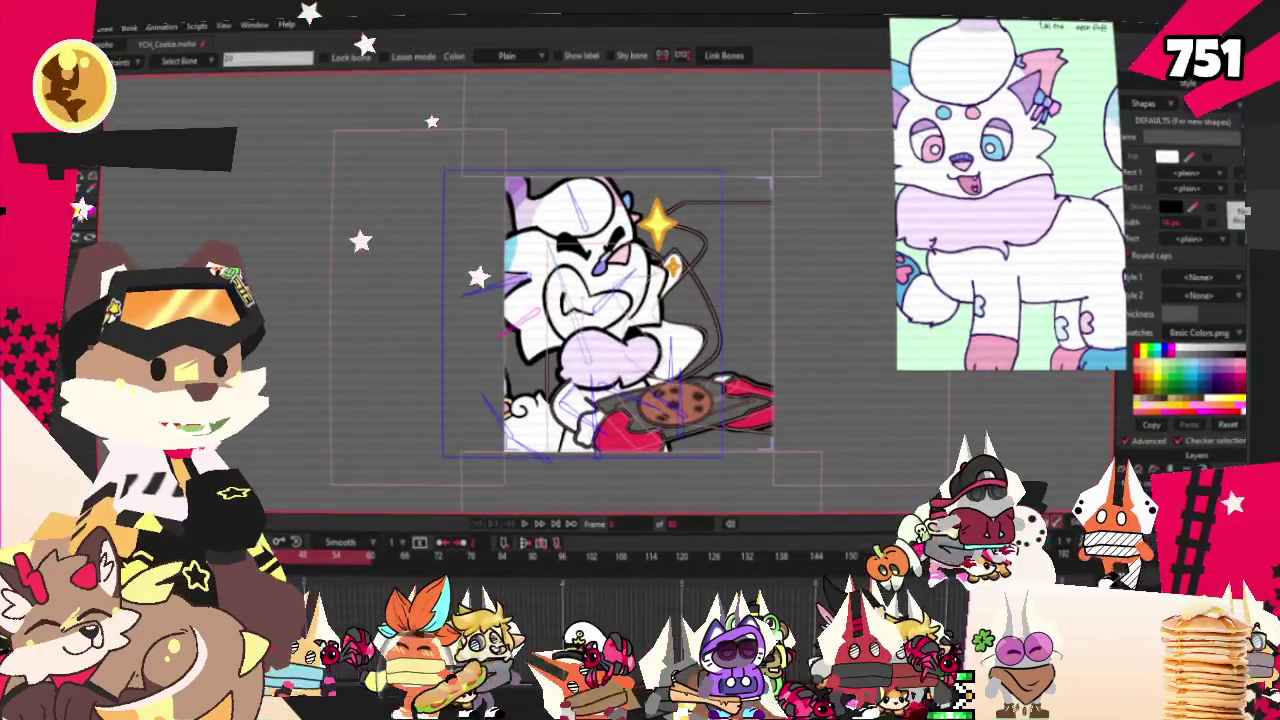
pyautogui.press('m')
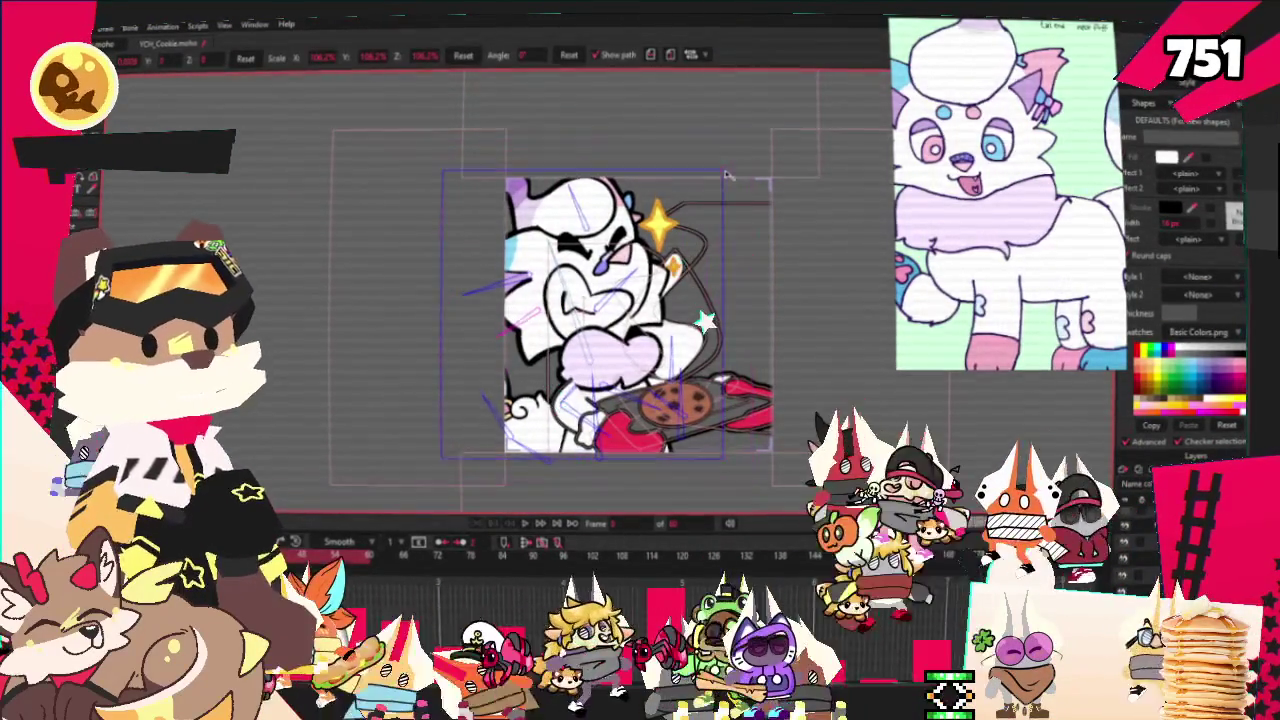
pyautogui.scroll(2, 660, 290)
pyautogui.moveTo(600, 385); pyautogui.dragTo(580, 380)
pyautogui.scroll(-3, 580, 381)
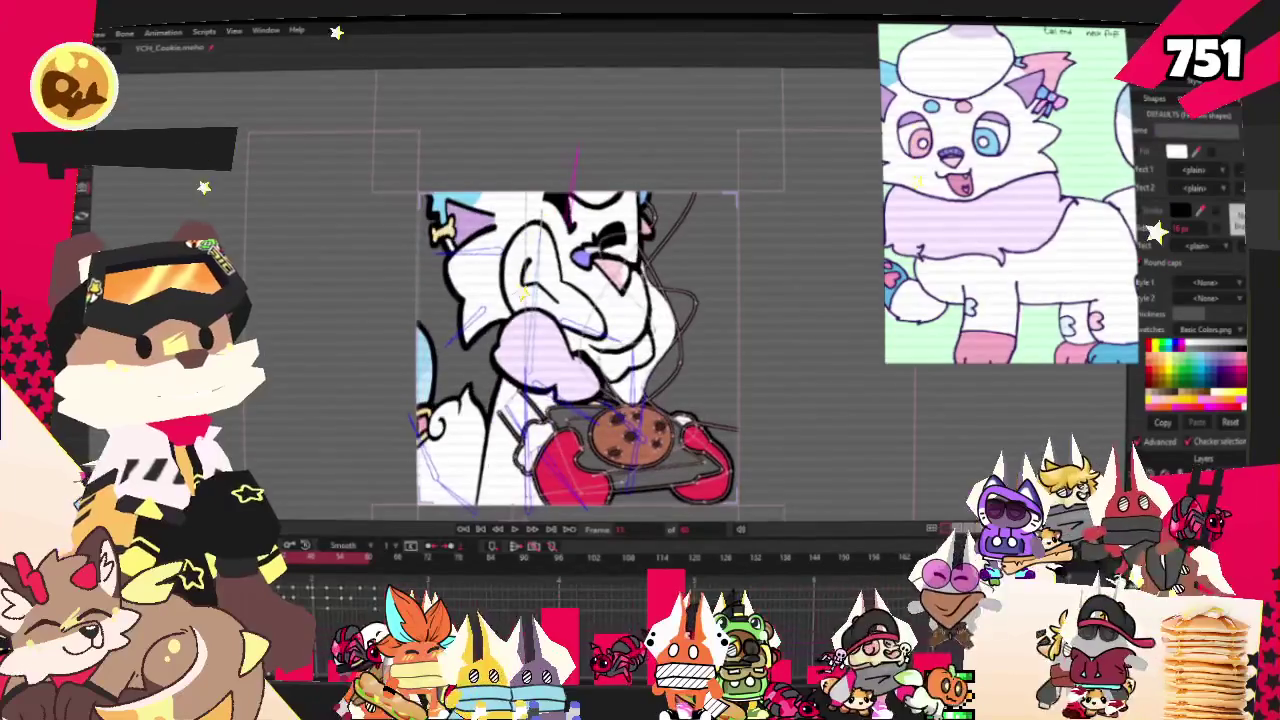
# Drag the head bone upward to rotate the cat's head and mouth into a new pose.
pyautogui.scroll(2, 572, 350)
pyautogui.press('t')
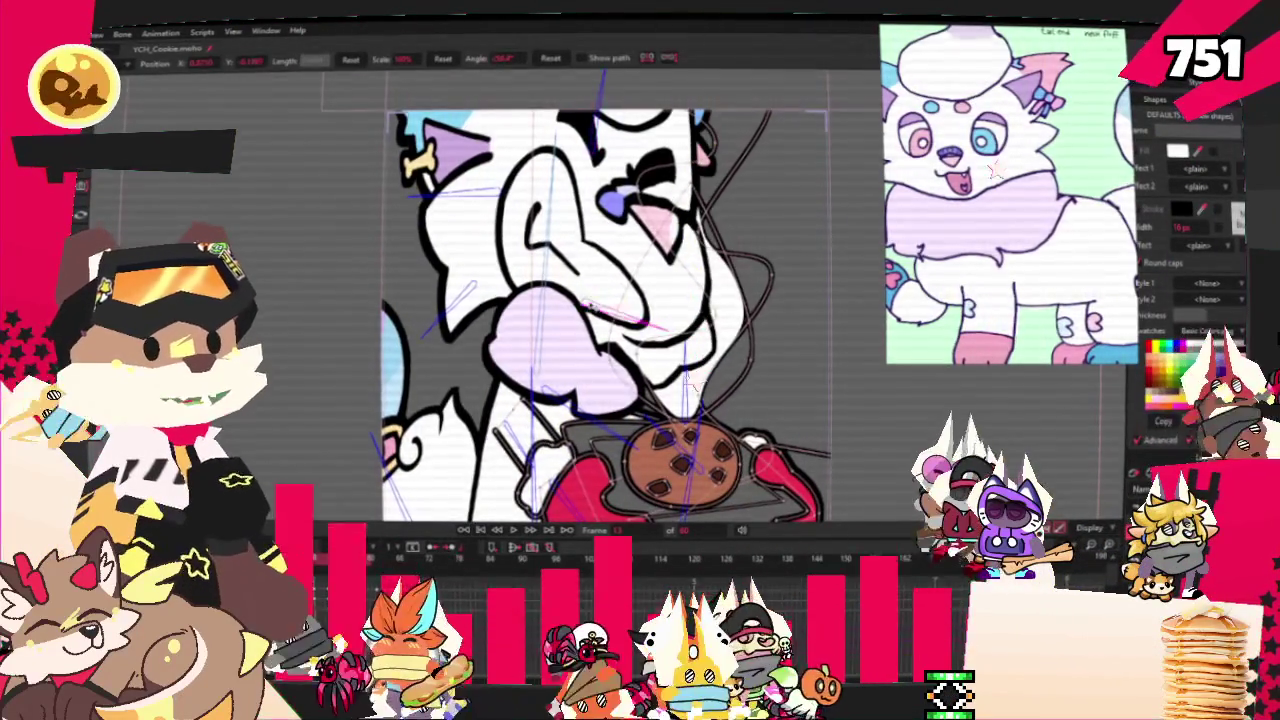
pyautogui.moveTo(589, 304); pyautogui.dragTo(609, 237)
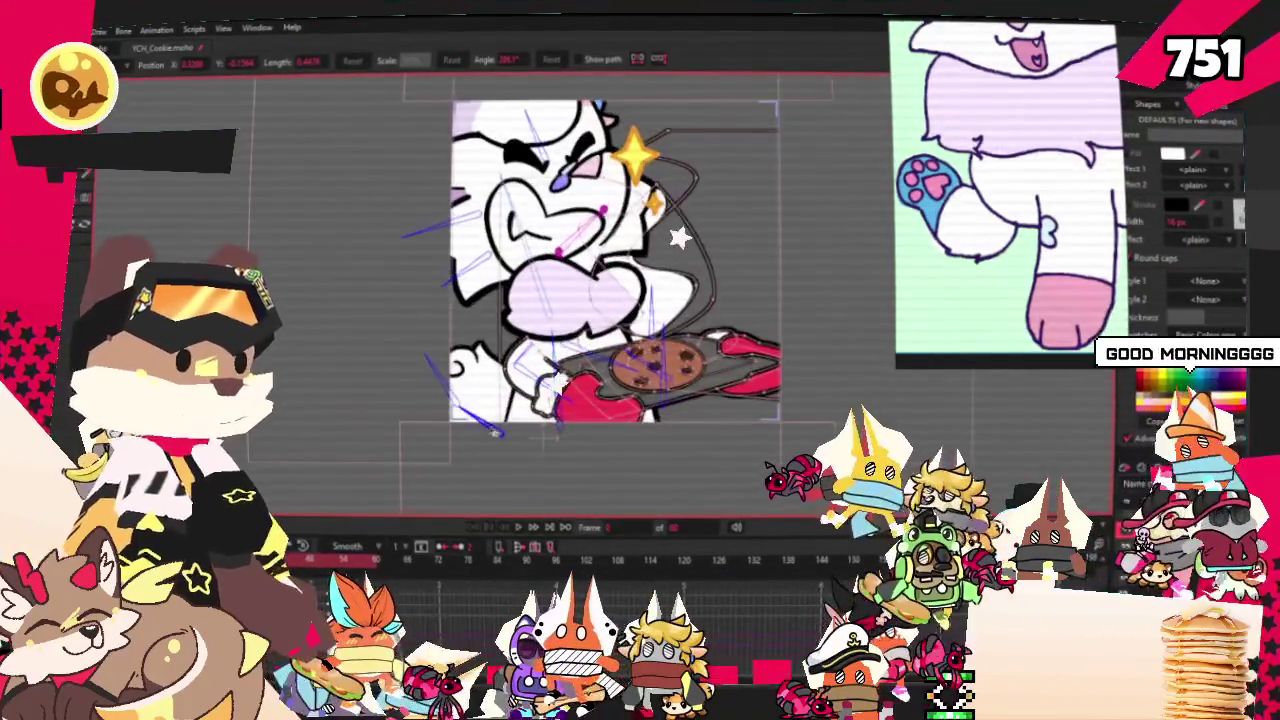
pyautogui.press('g')
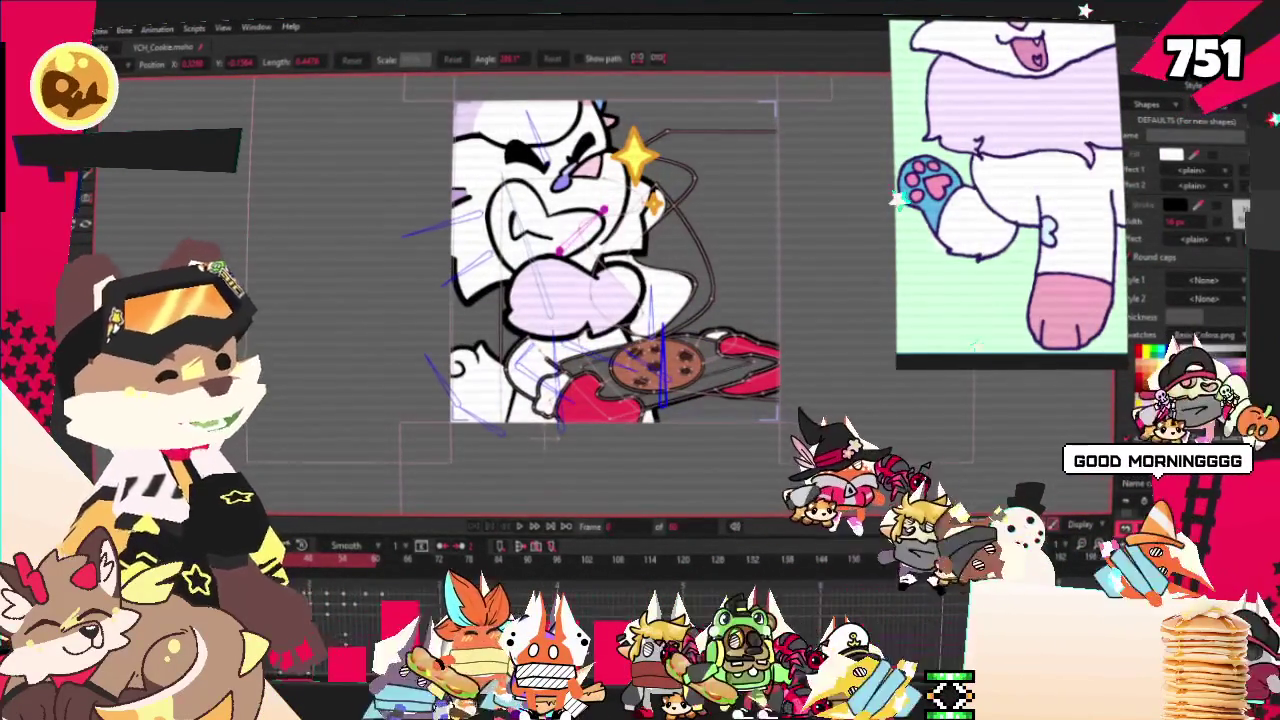
# Select the pink paw beneath the cookie tray and make its fill blue.
pyautogui.scroll(2, 770, 398)
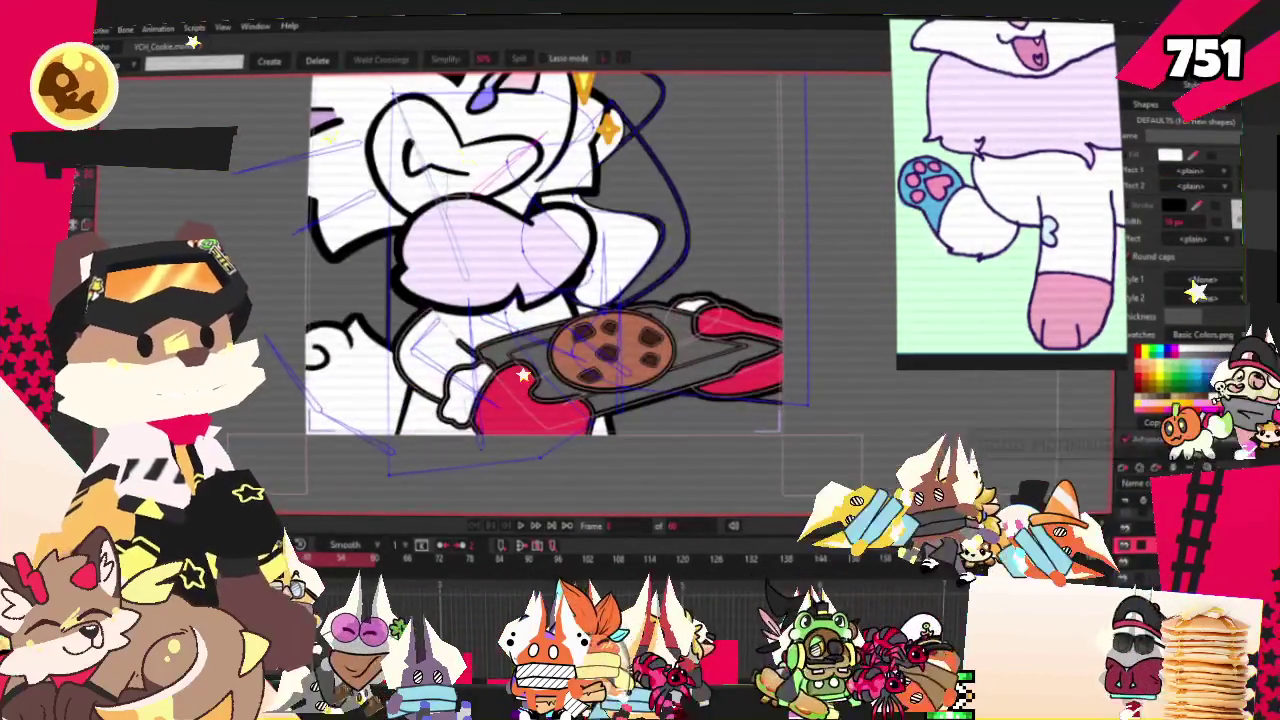
pyautogui.press('t')
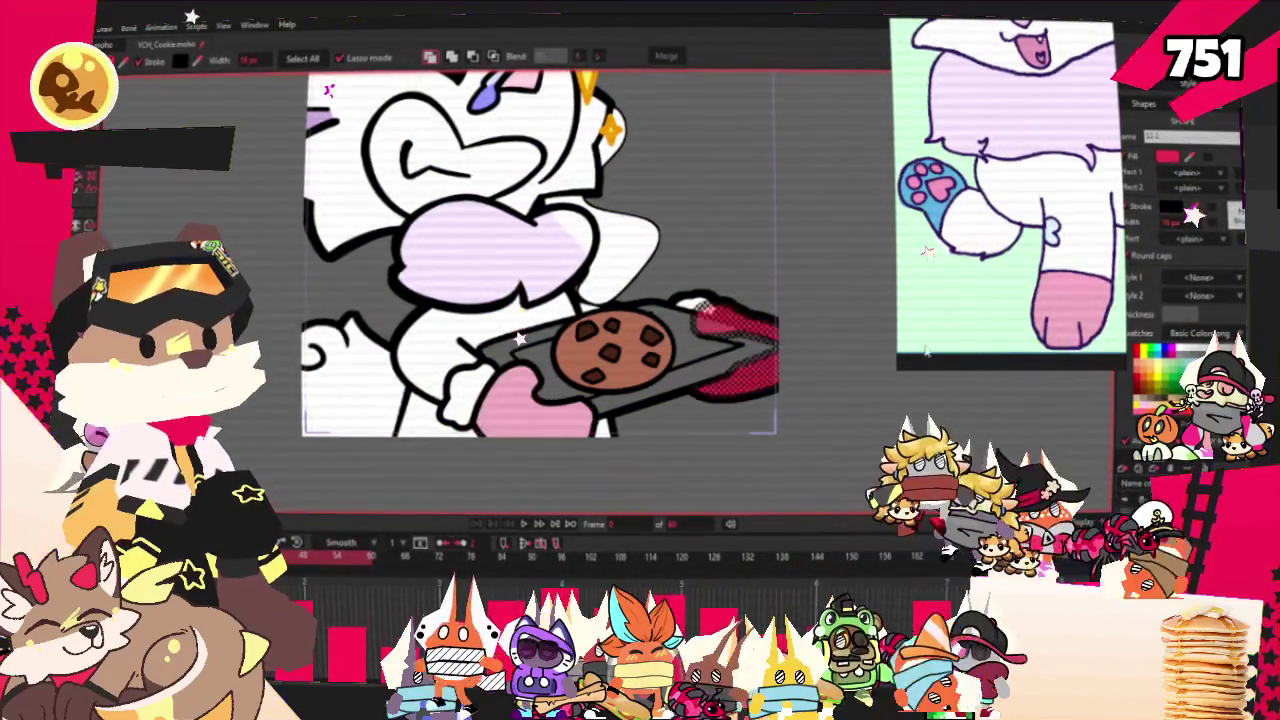
pyautogui.click(540, 428)
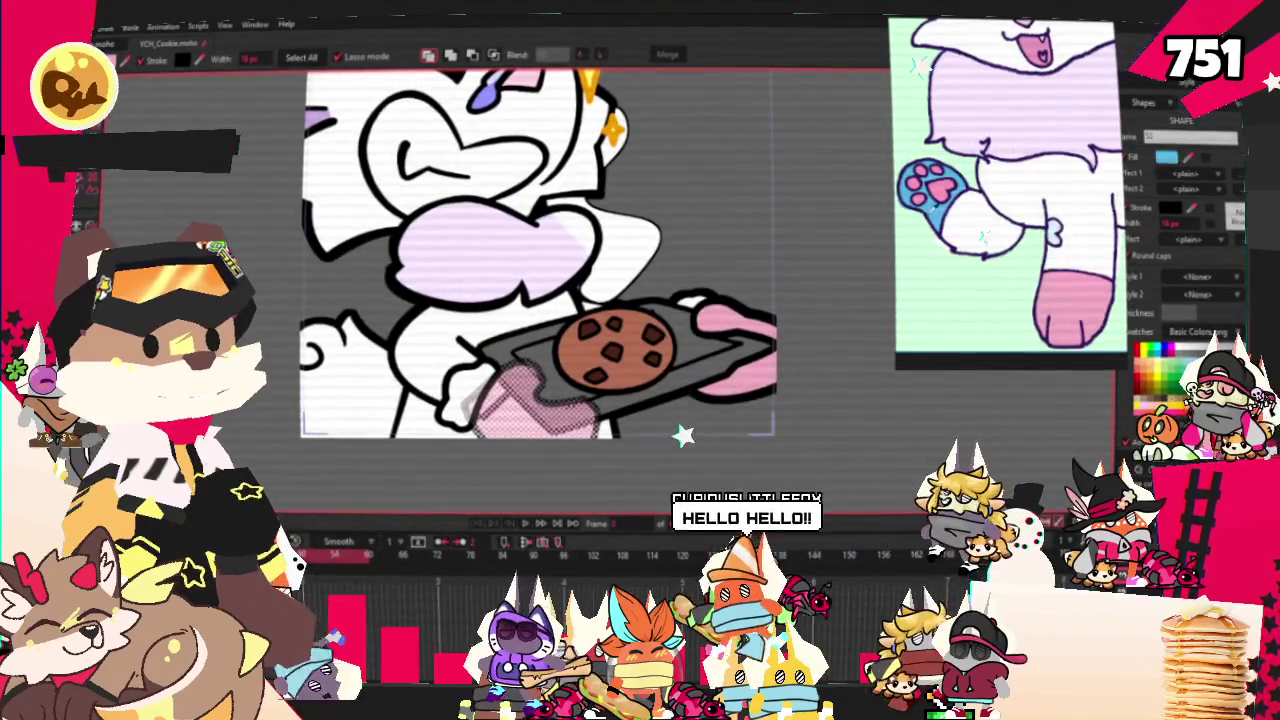
pyautogui.scroll(-3, 701, 344)
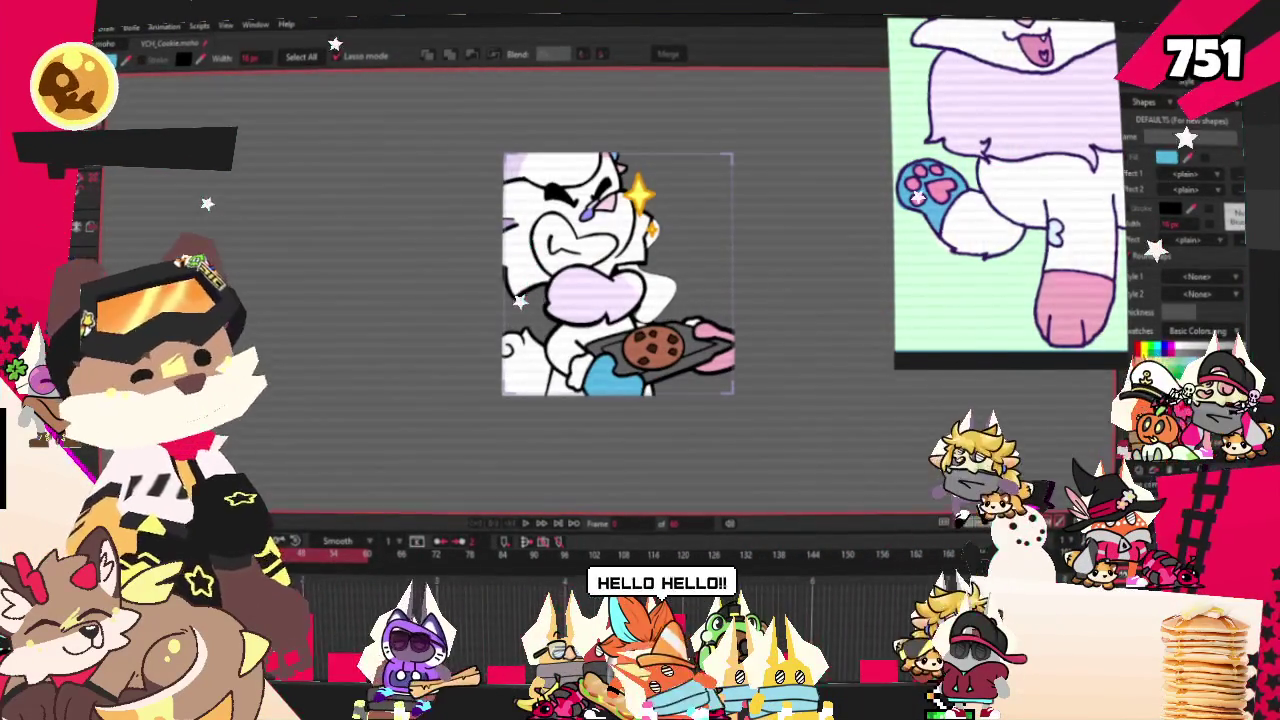
pyautogui.hotkey('alt', 'f')
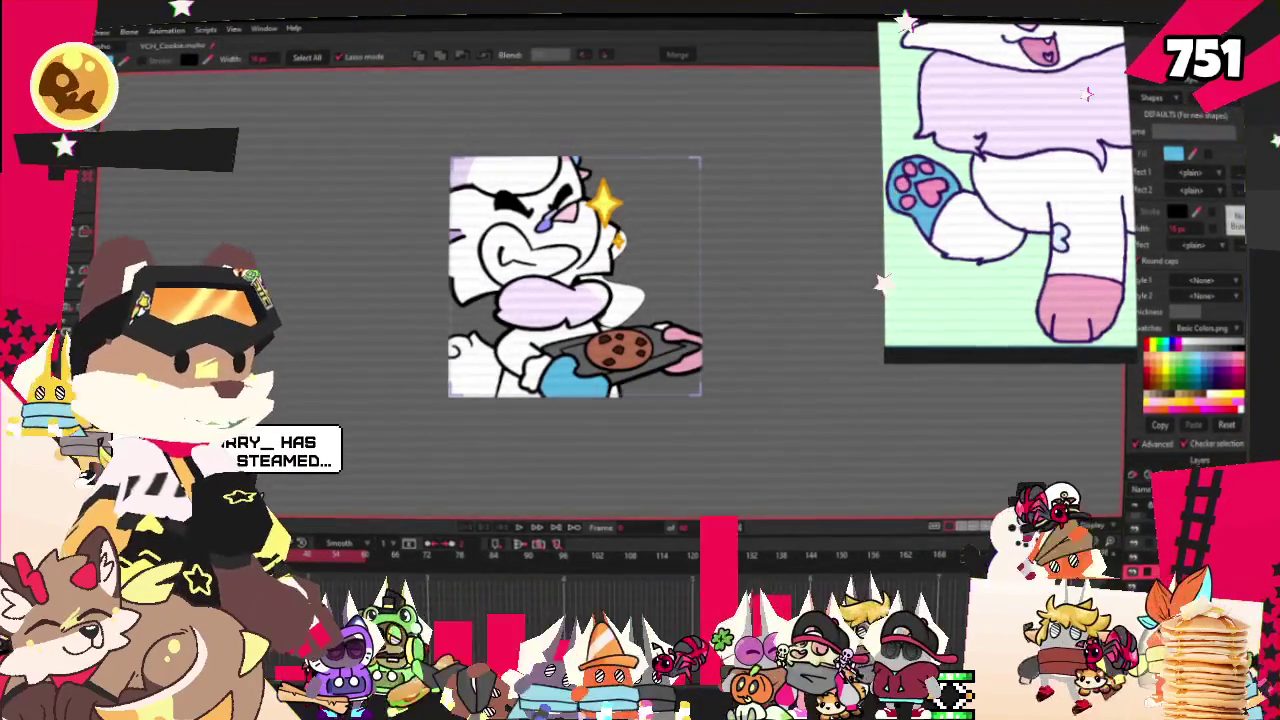
pyautogui.press('b')
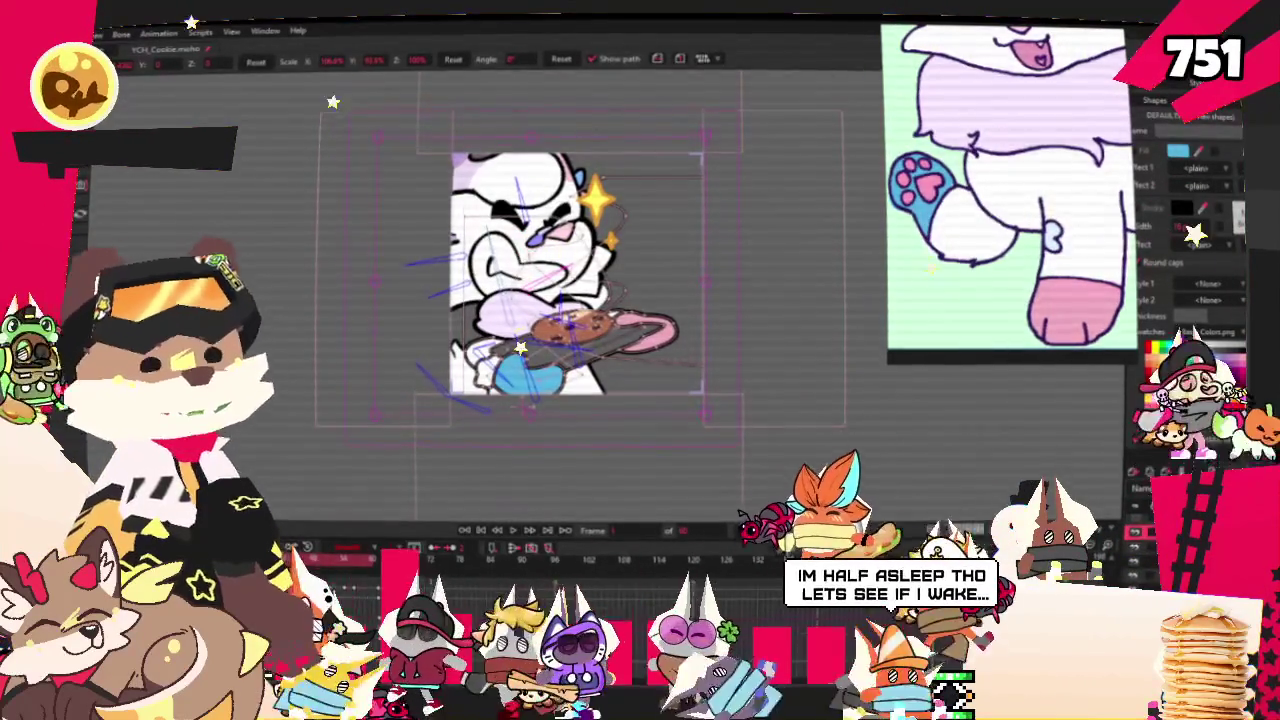
# Select the character layer and play the timeline to preview the cat with the cookie tray.
pyautogui.click(411, 427)
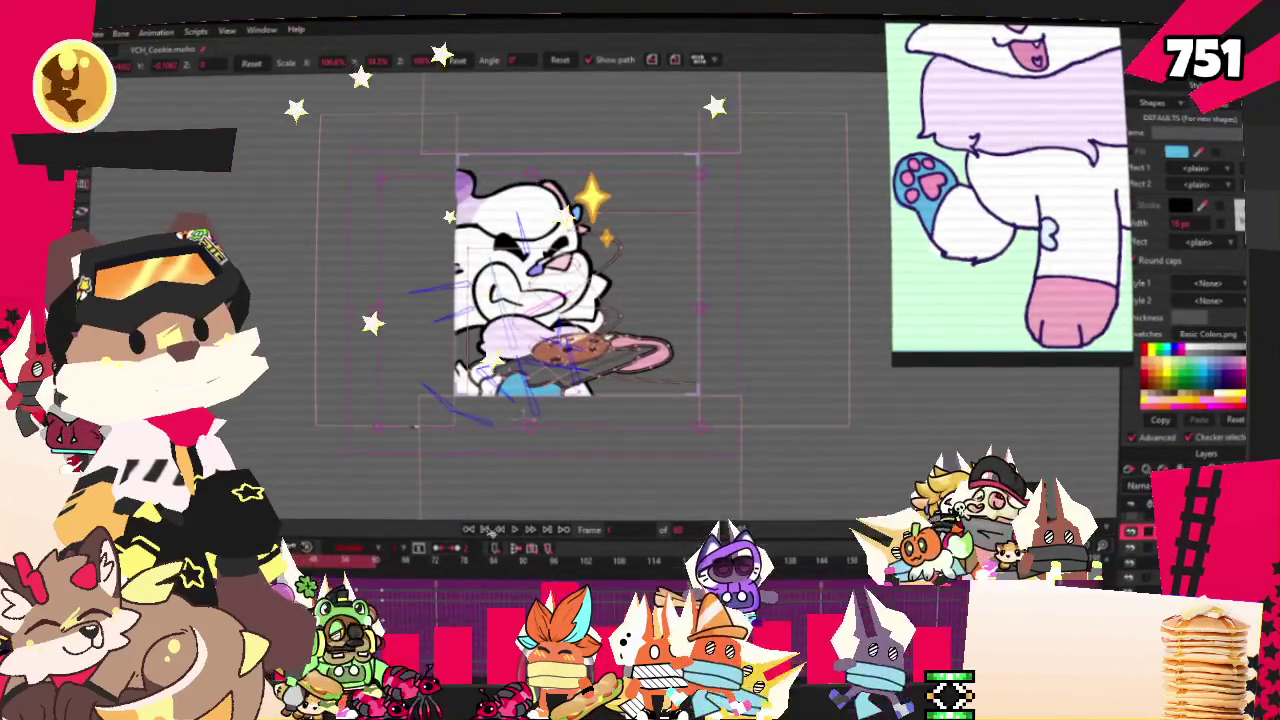
pyautogui.click(523, 529)
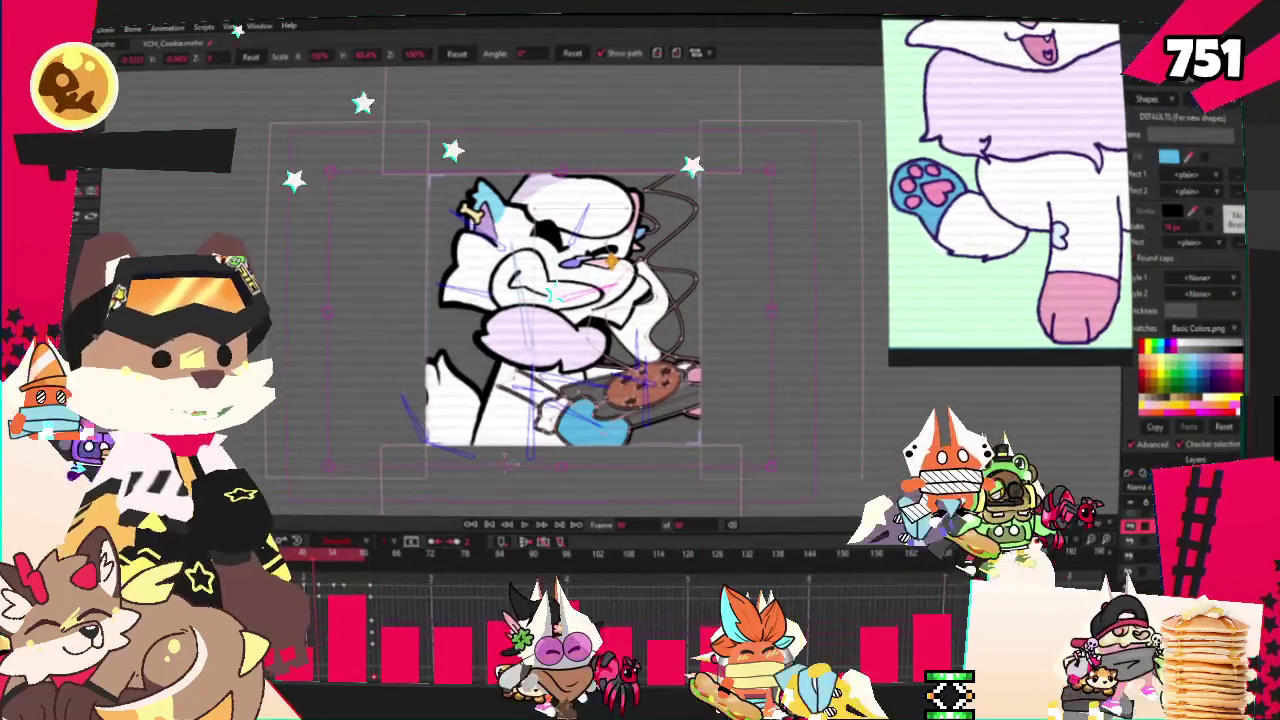
# Render a full-size preview of the current frame, close it, and dismiss the File menu.
pyautogui.hotkey('alt', 'f')
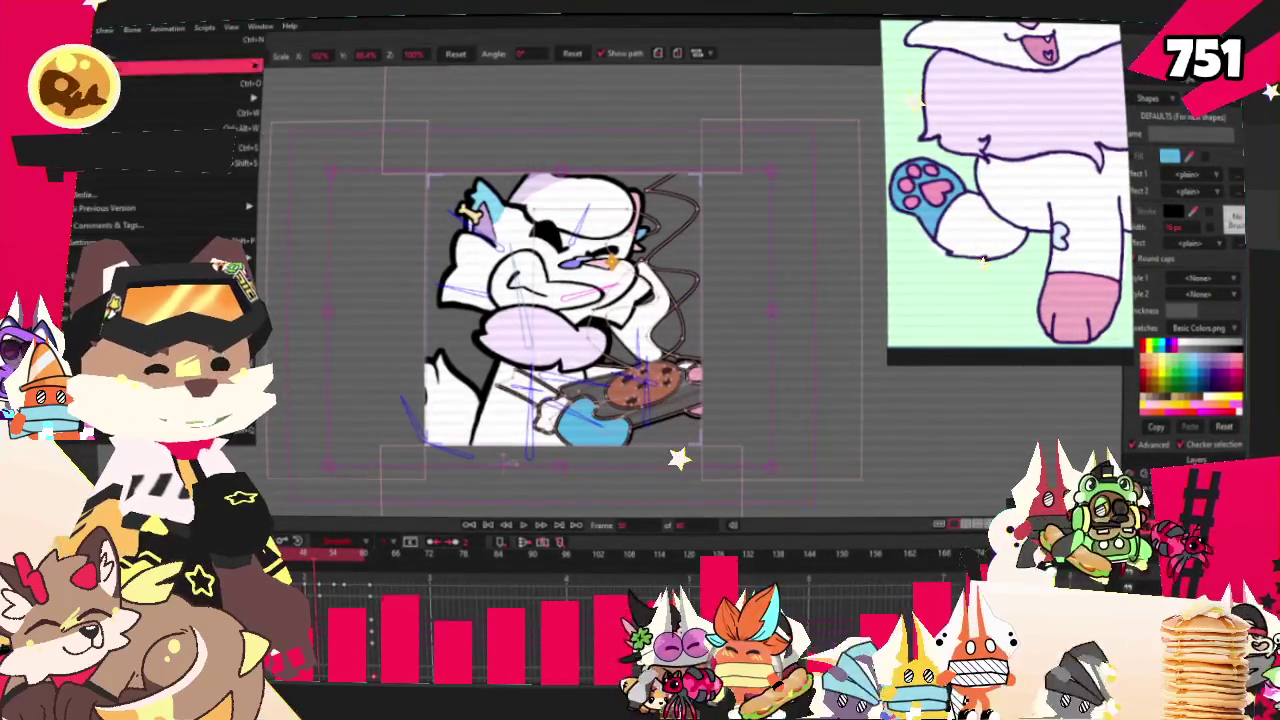
pyautogui.hotkey('ctrl', 'r')
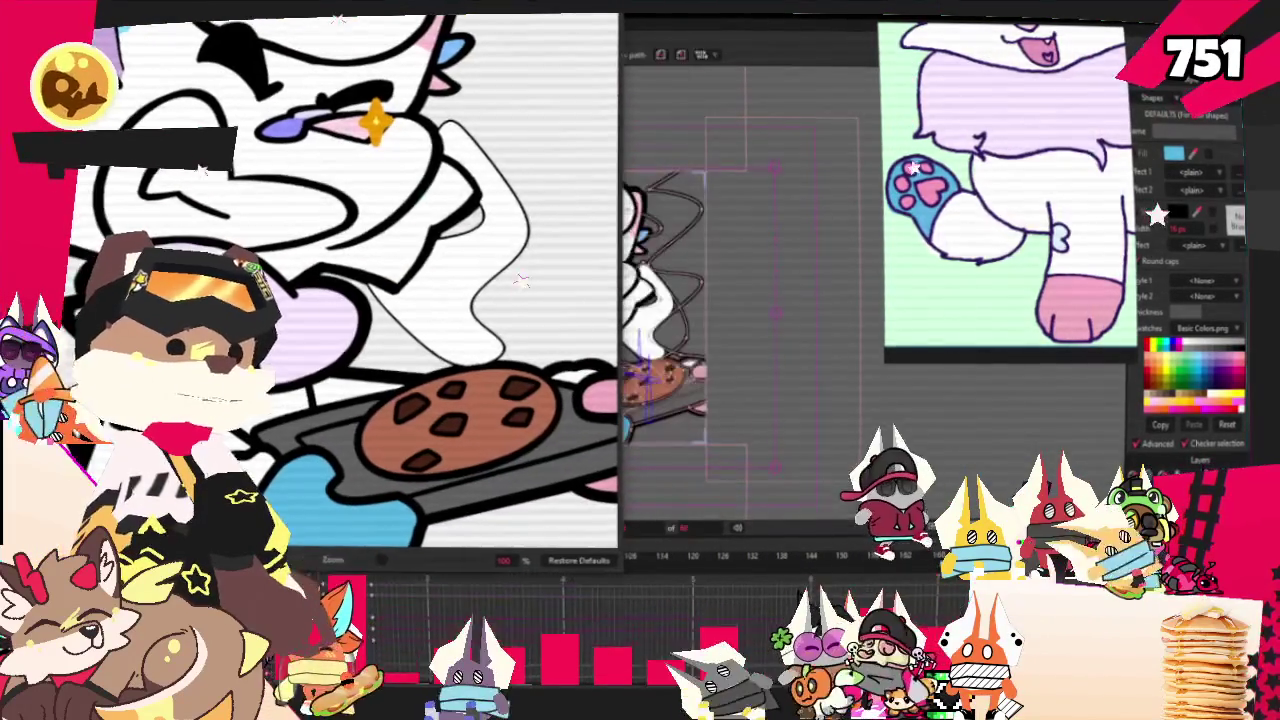
pyautogui.press('Escape')
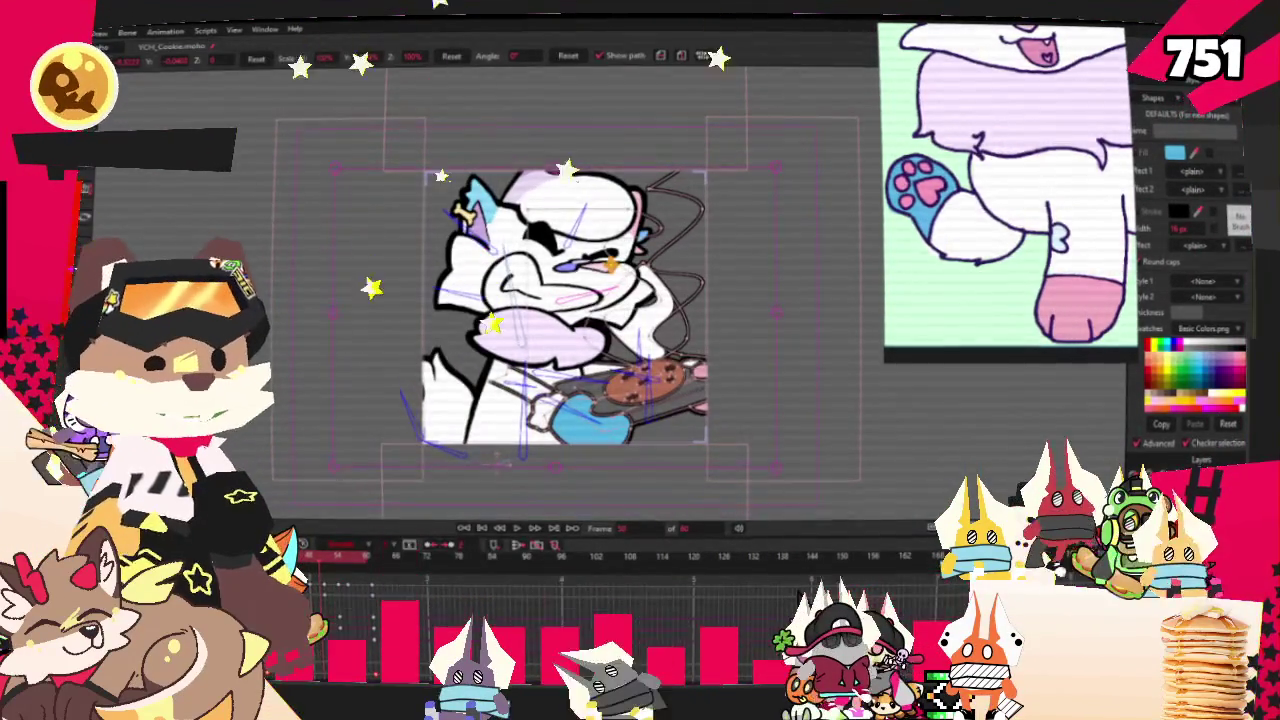
pyautogui.hotkey('alt', 'f')
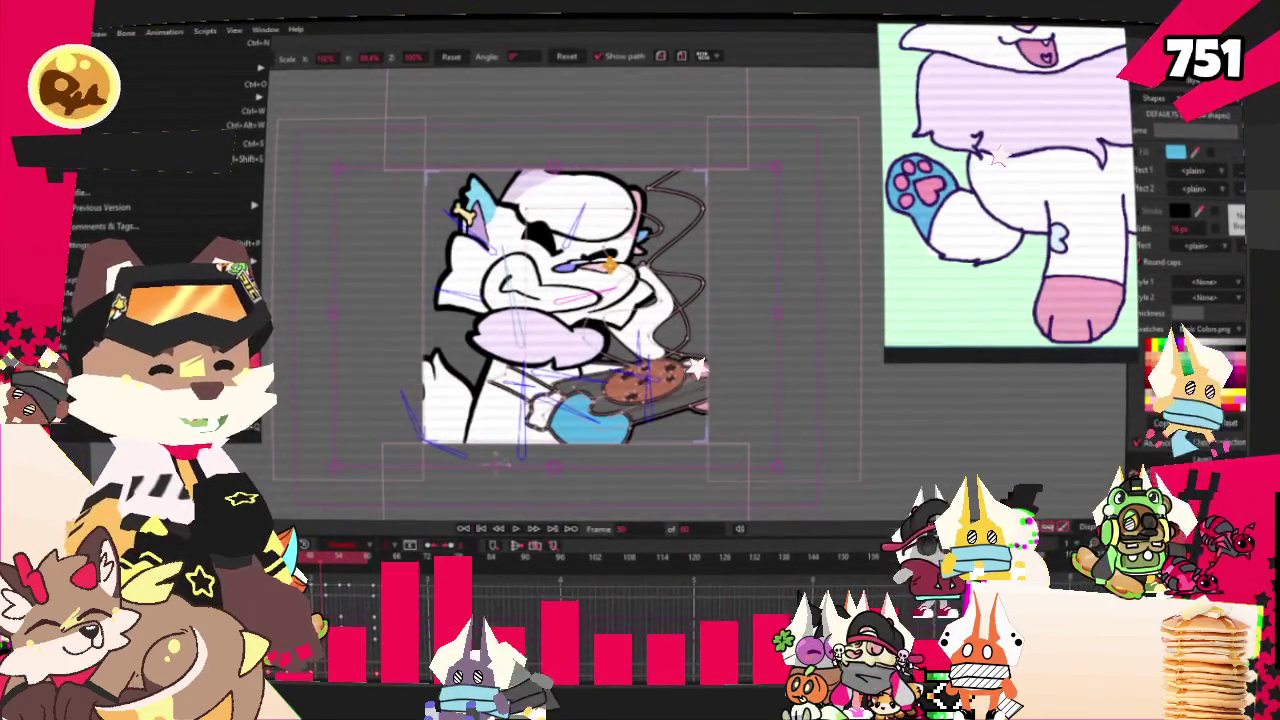
pyautogui.press('Escape')
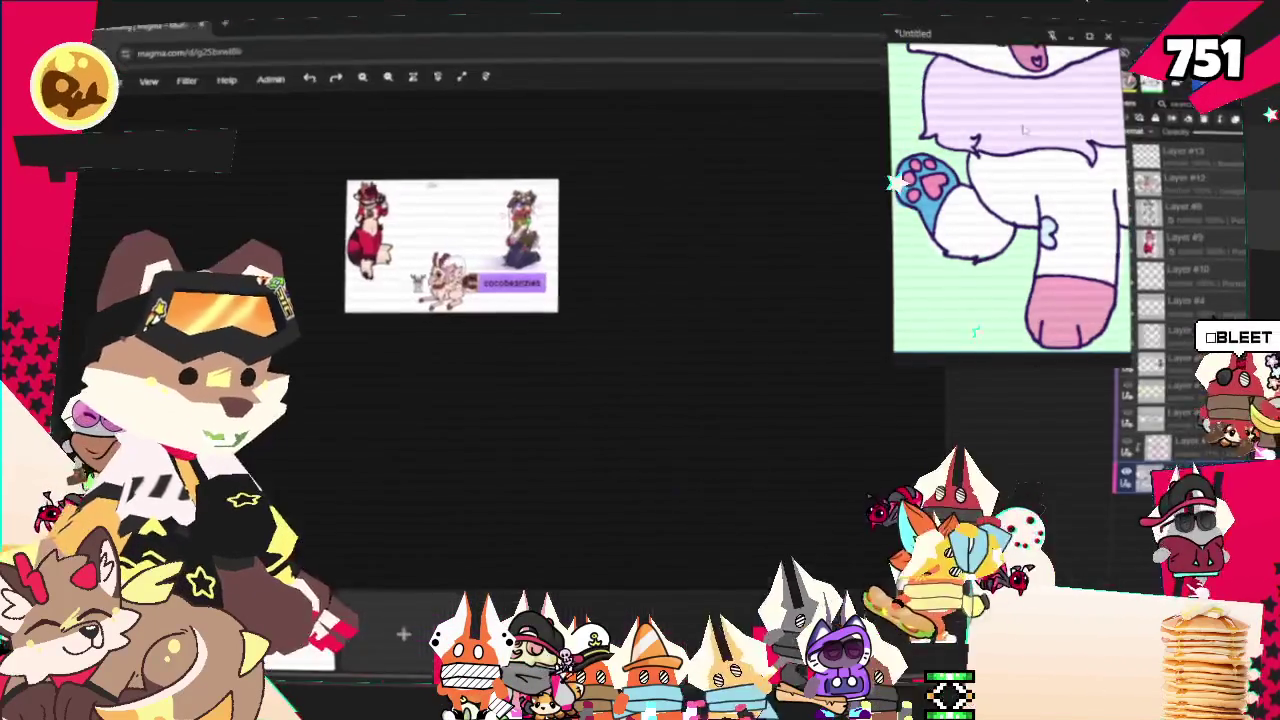
# Zoom in and out on the Christmas deer to inspect its face, berries and legs.
pyautogui.scroll(5, 413, 185)
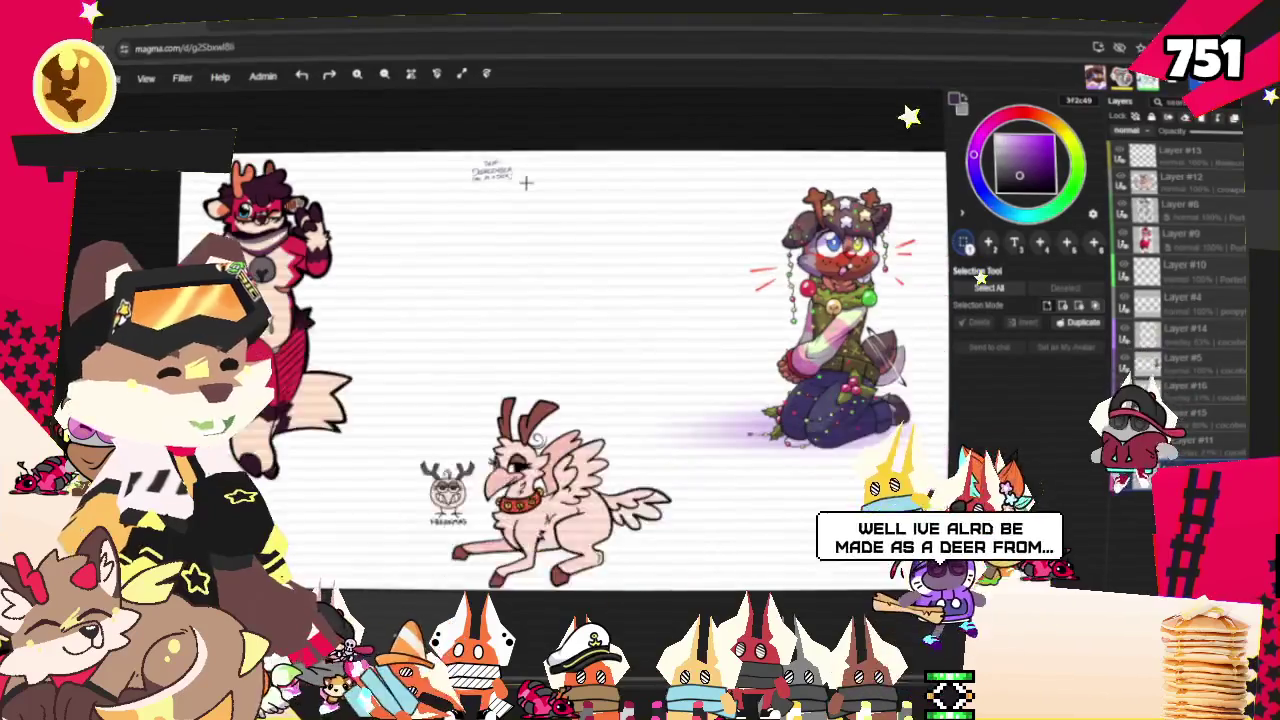
pyautogui.scroll(2, 663, 238)
pyautogui.scroll(1, 663, 238)
pyautogui.scroll(1, 663, 238)
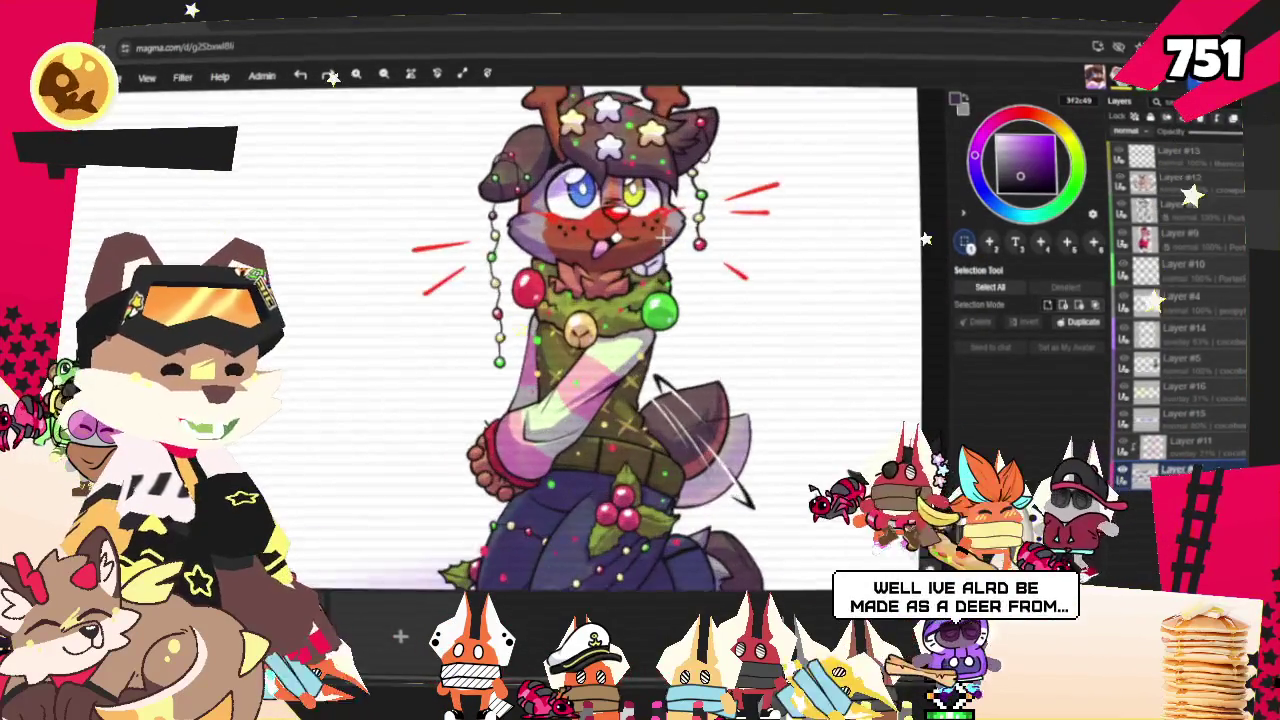
pyautogui.scroll(1, 560, 200)
pyautogui.scroll(2, 441, 260)
pyautogui.scroll(2, 441, 300)
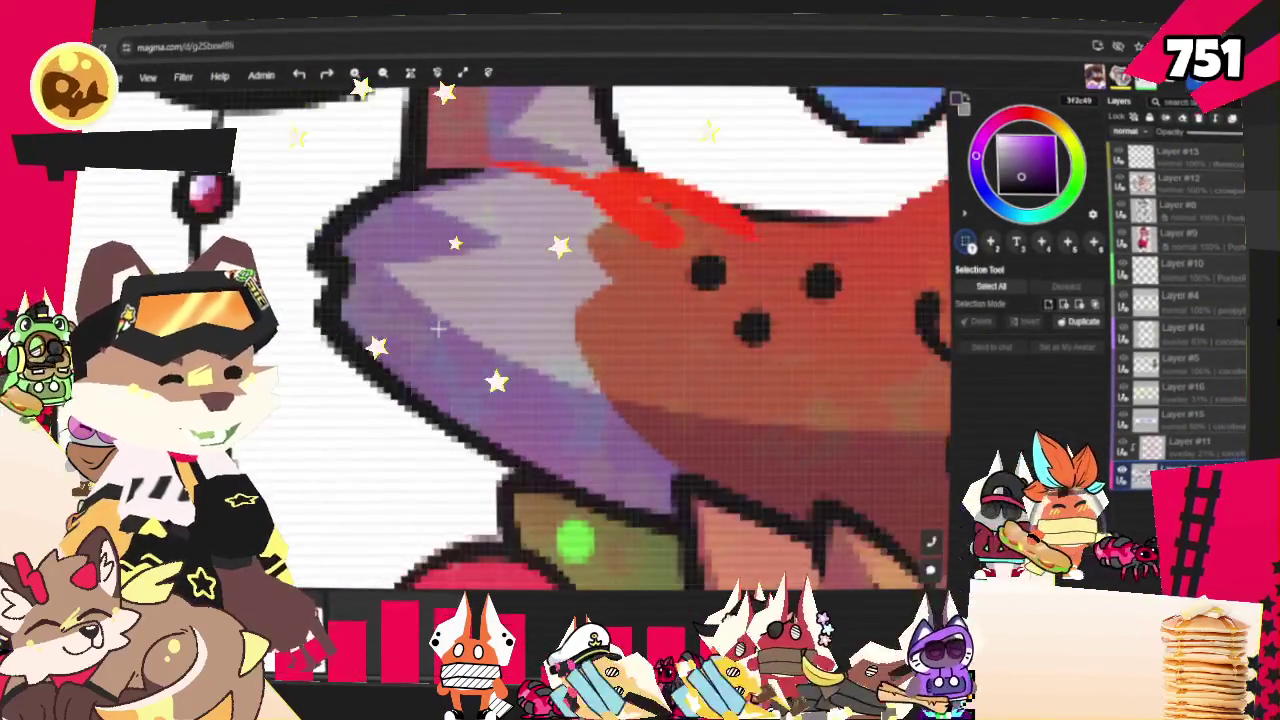
pyautogui.scroll(1, 441, 325)
pyautogui.scroll(-2, 441, 325)
pyautogui.scroll(-2, 480, 345)
pyautogui.scroll(-1, 540, 370)
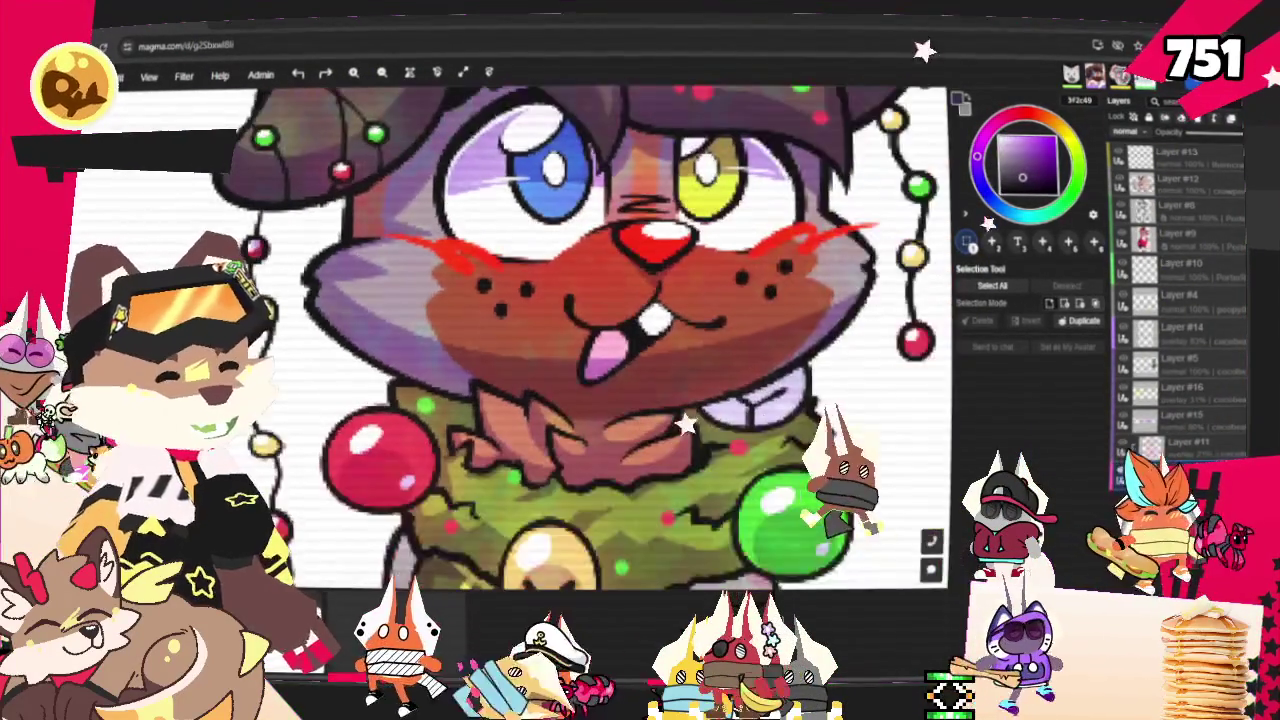
pyautogui.scroll(2, 583, 392)
pyautogui.scroll(2, 565, 335)
pyautogui.scroll(-3, 507, 323)
pyautogui.scroll(-1, 693, 324)
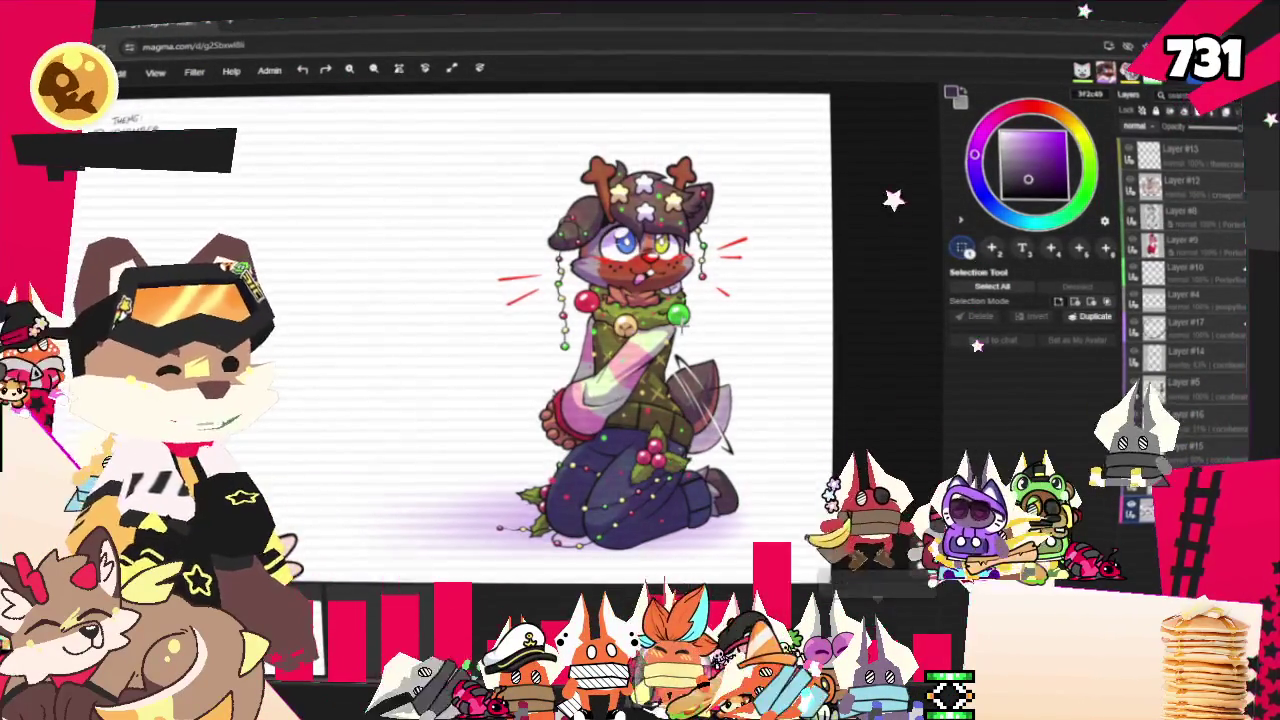
pyautogui.scroll(1, 665, 480)
pyautogui.scroll(2, 665, 475)
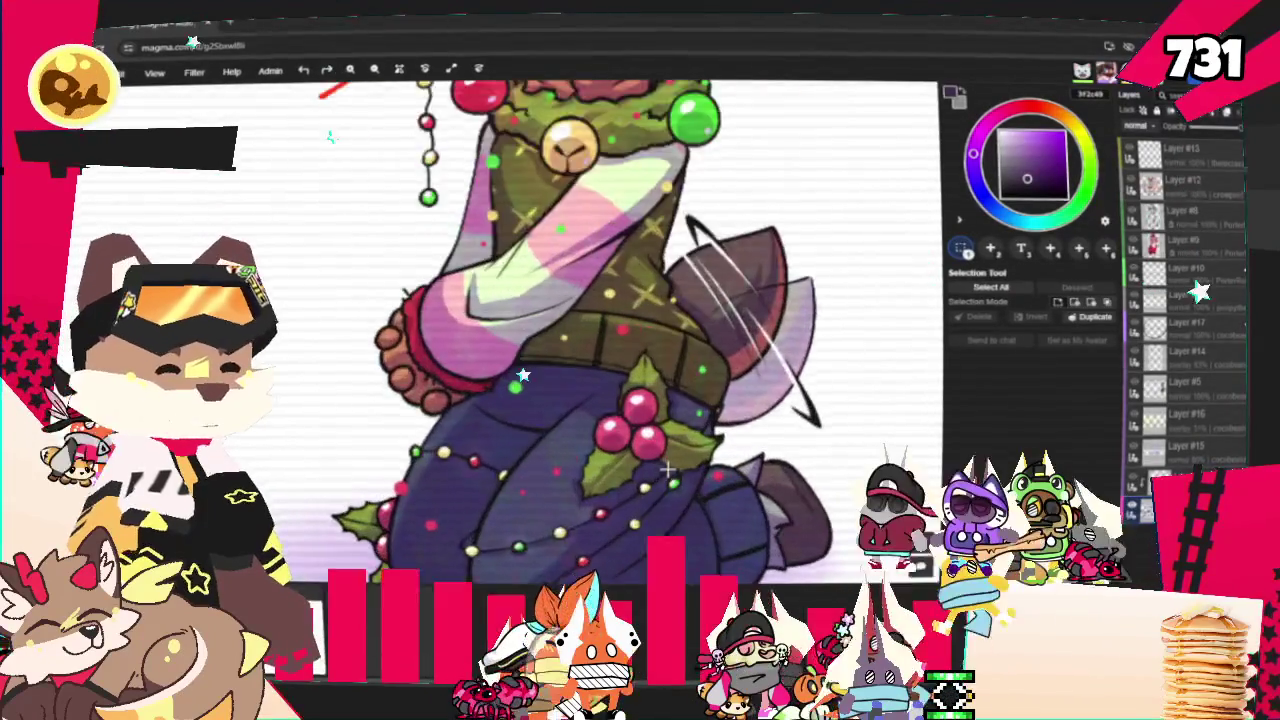
pyautogui.scroll(2, 667, 465)
pyautogui.scroll(-2, 667, 460)
pyautogui.scroll(-2, 667, 400)
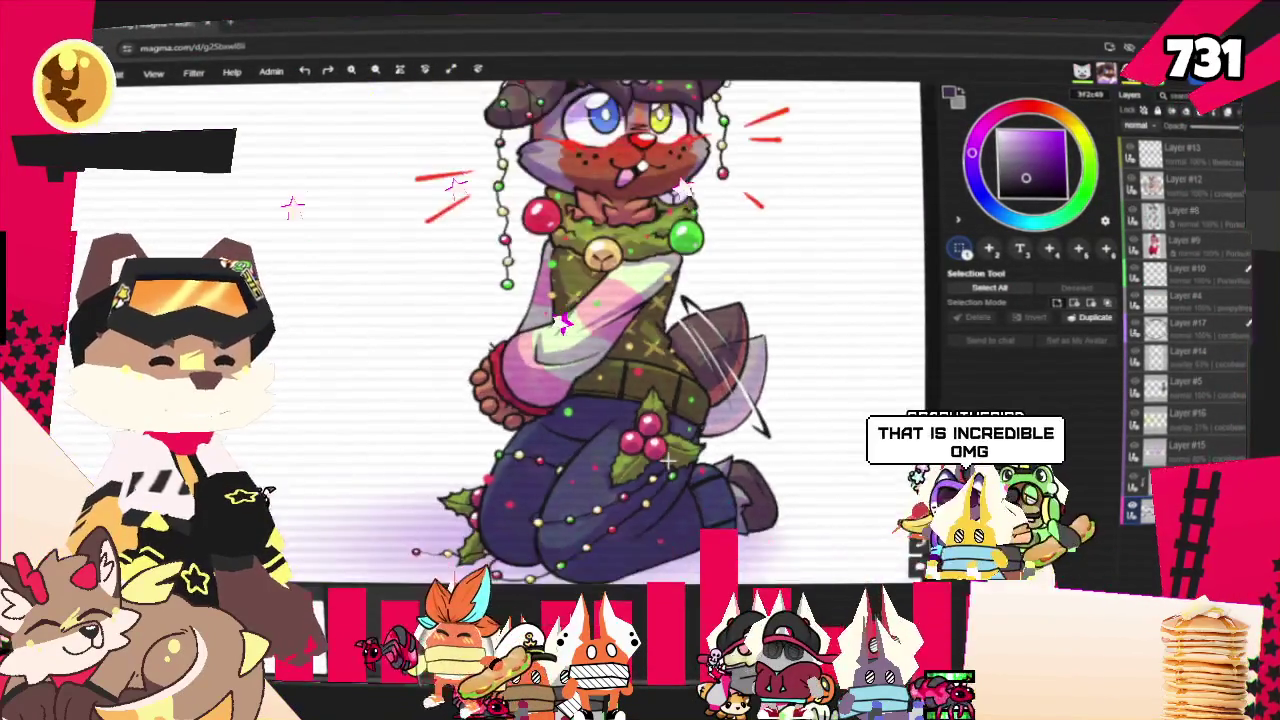
pyautogui.scroll(-1, 666, 300)
pyautogui.scroll(2, 665, 208)
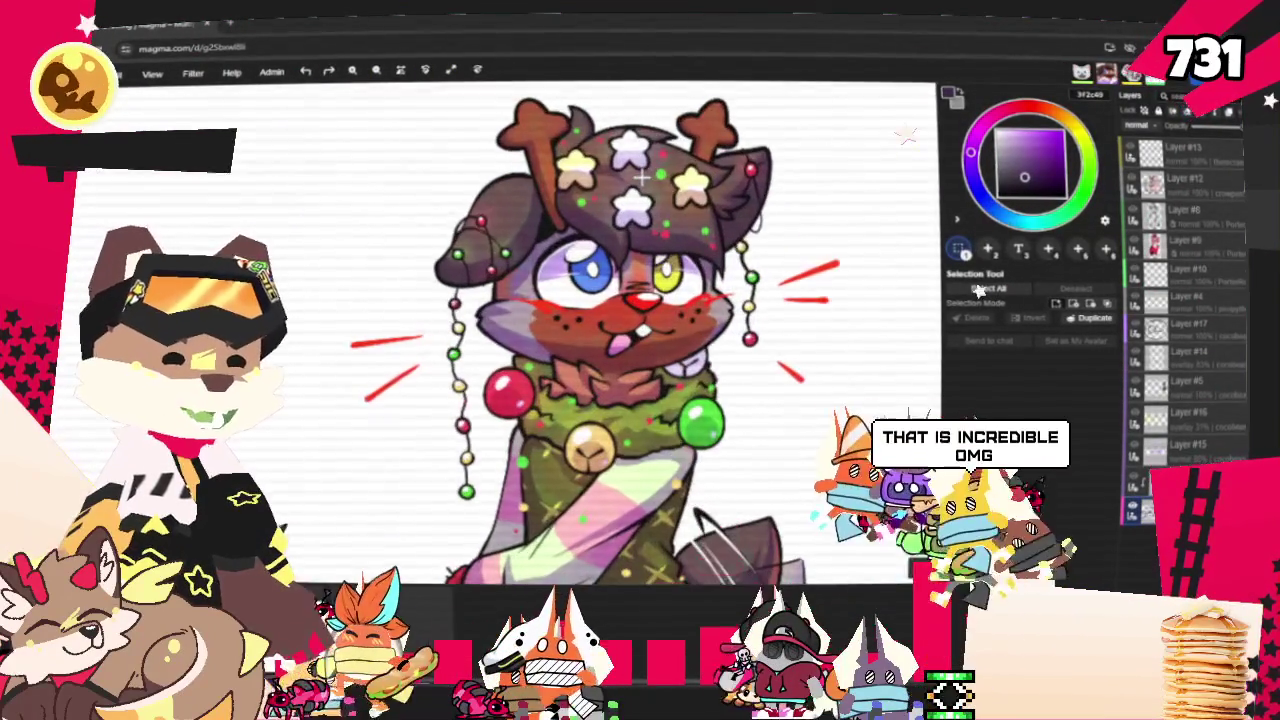
pyautogui.scroll(3, 640, 200)
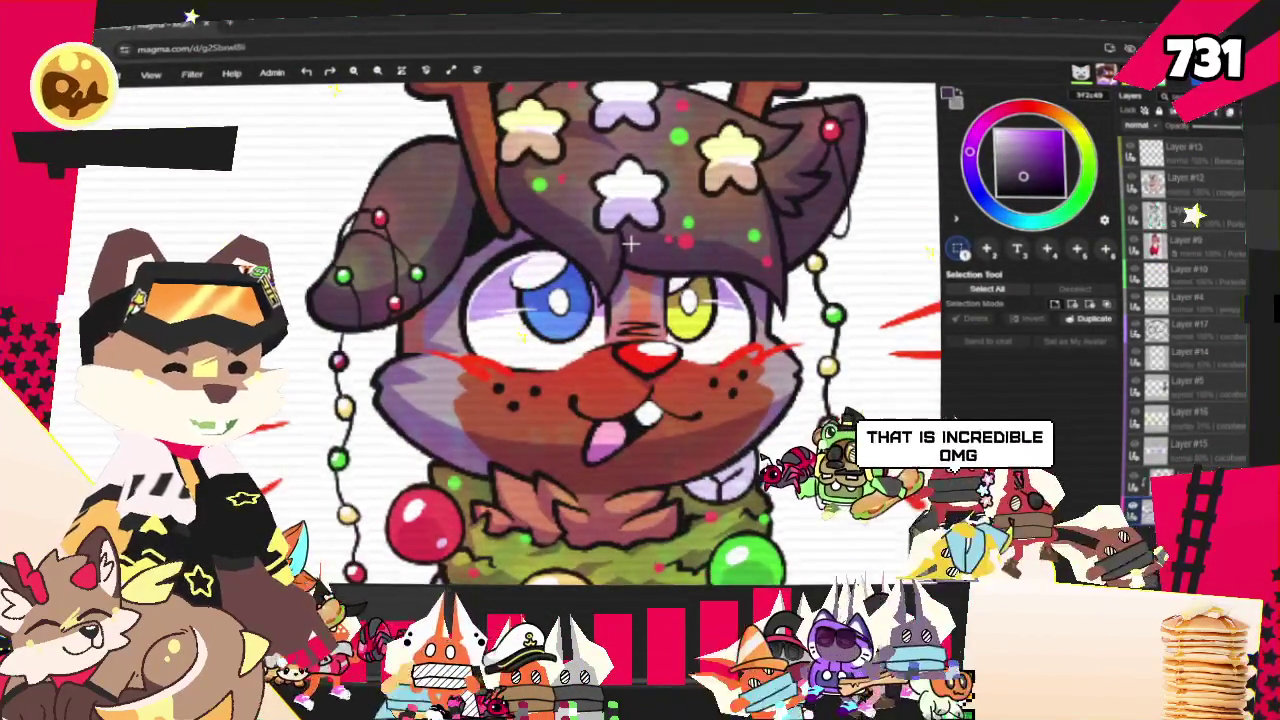
pyautogui.scroll(-2, 631, 243)
pyautogui.scroll(-1, 640, 260)
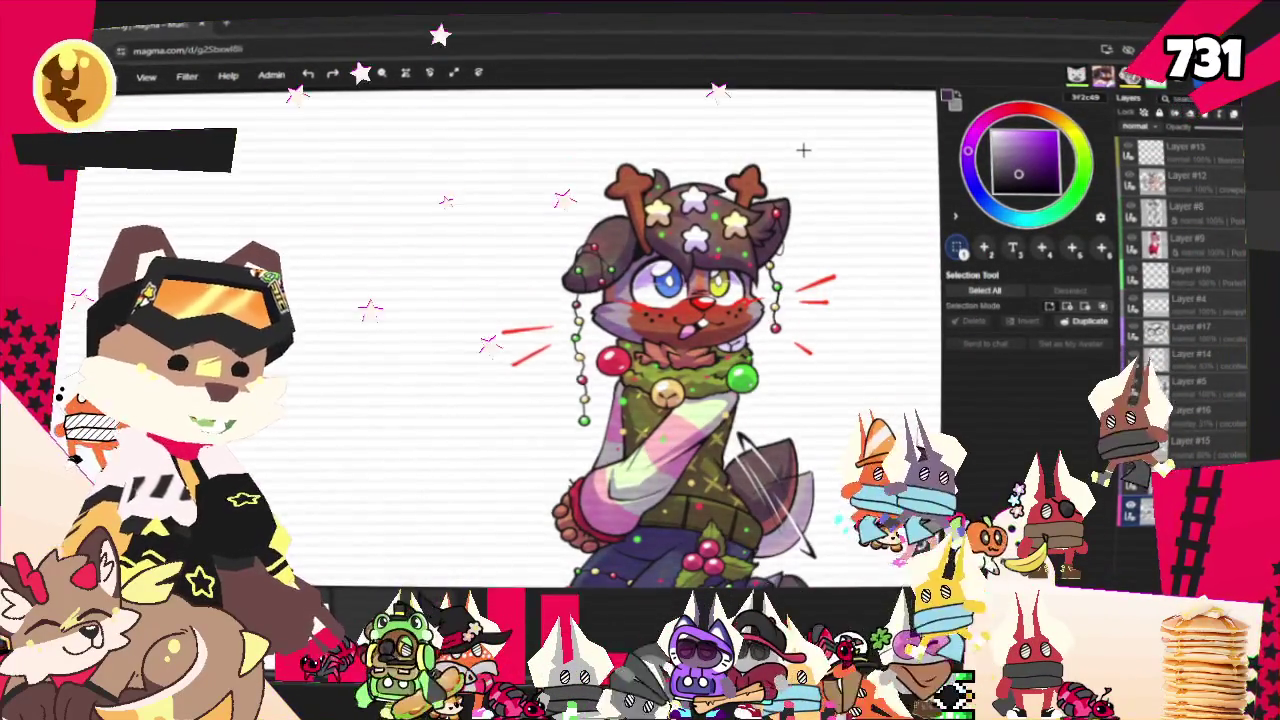
# Zoom in and out over the pink griffin and FREAKMAS deer drawings.
pyautogui.scroll(-2, 803, 150)
pyautogui.scroll(1, 300, 410)
pyautogui.scroll(2, 300, 410)
pyautogui.scroll(1, 298, 410)
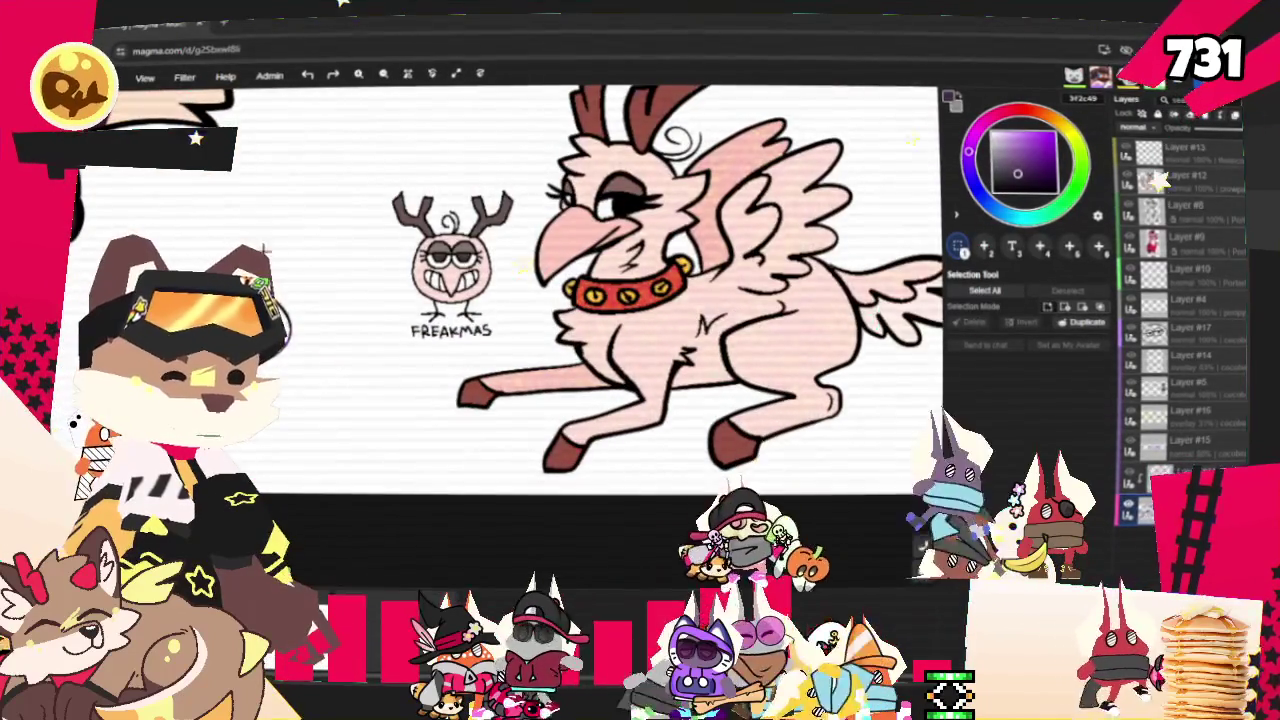
pyautogui.scroll(1, 351, 196)
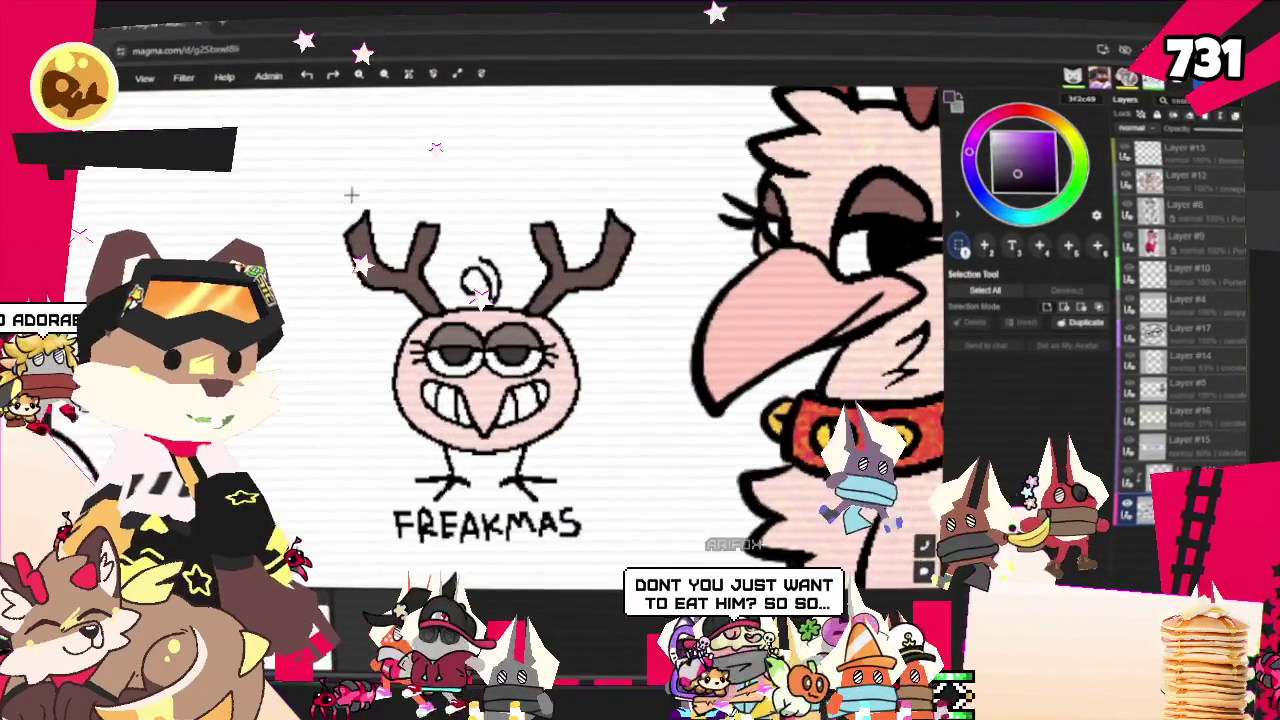
pyautogui.scroll(-1, 362, 195)
pyautogui.scroll(1, 500, 190)
pyautogui.scroll(-2, 650, 180)
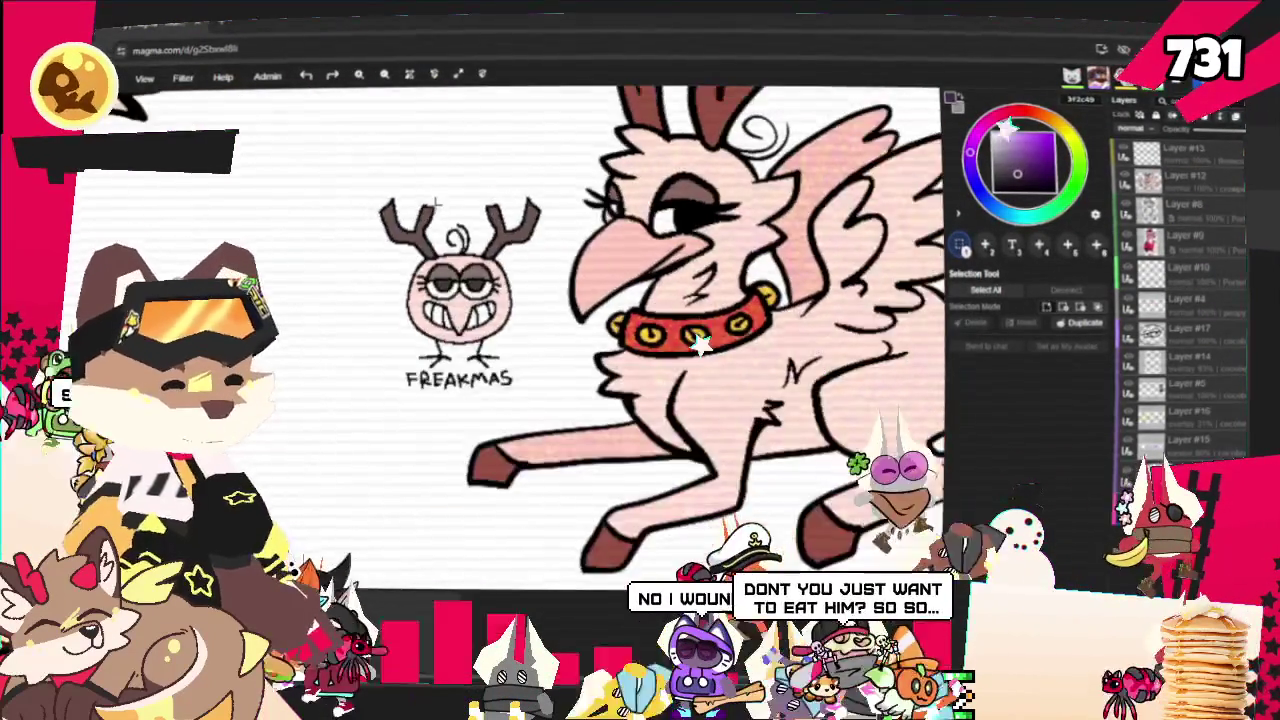
pyautogui.scroll(1, 830, 160)
pyautogui.scroll(-1, 840, 160)
pyautogui.scroll(-1, 810, 200)
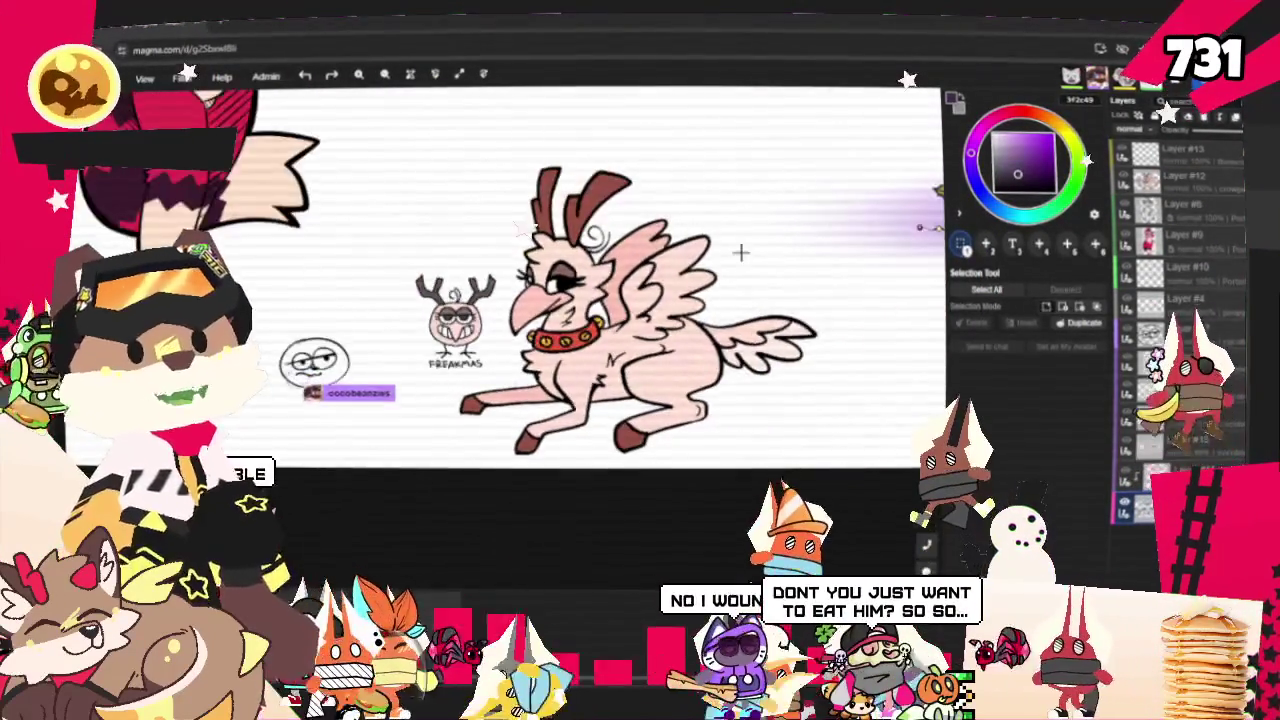
pyautogui.scroll(-1, 780, 240)
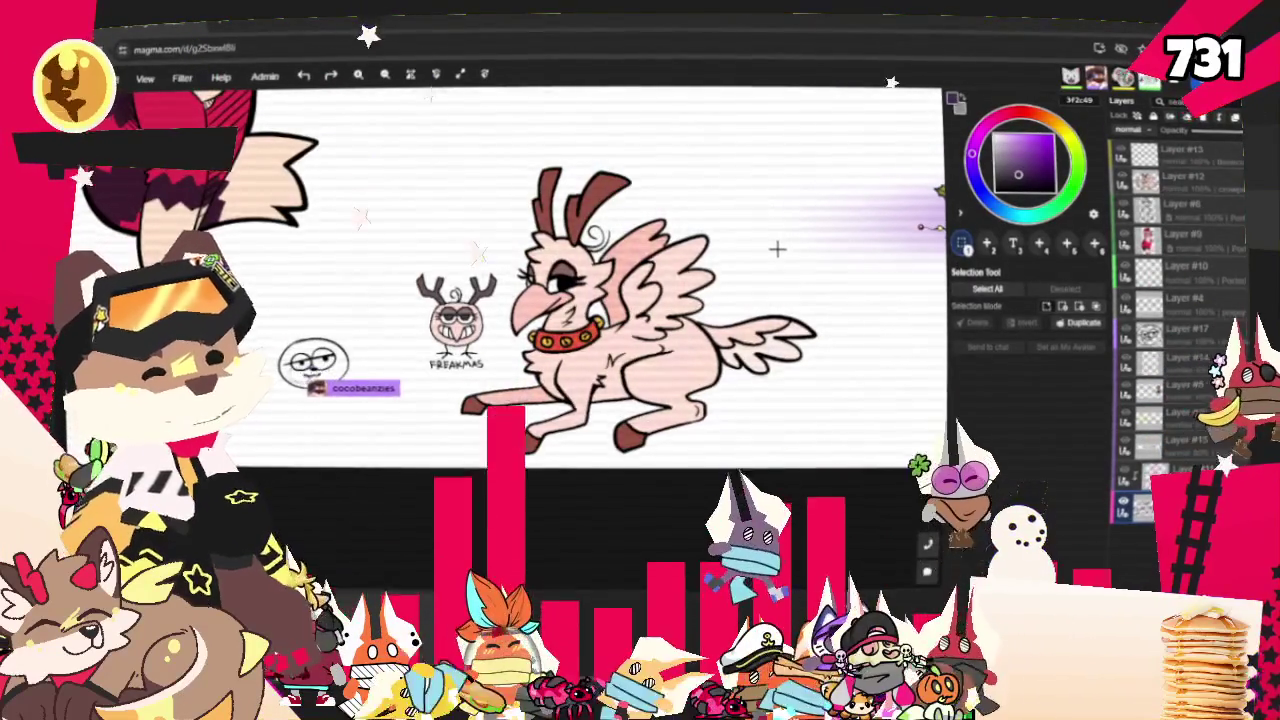
pyautogui.scroll(1, 777, 248)
pyautogui.scroll(1, 705, 355)
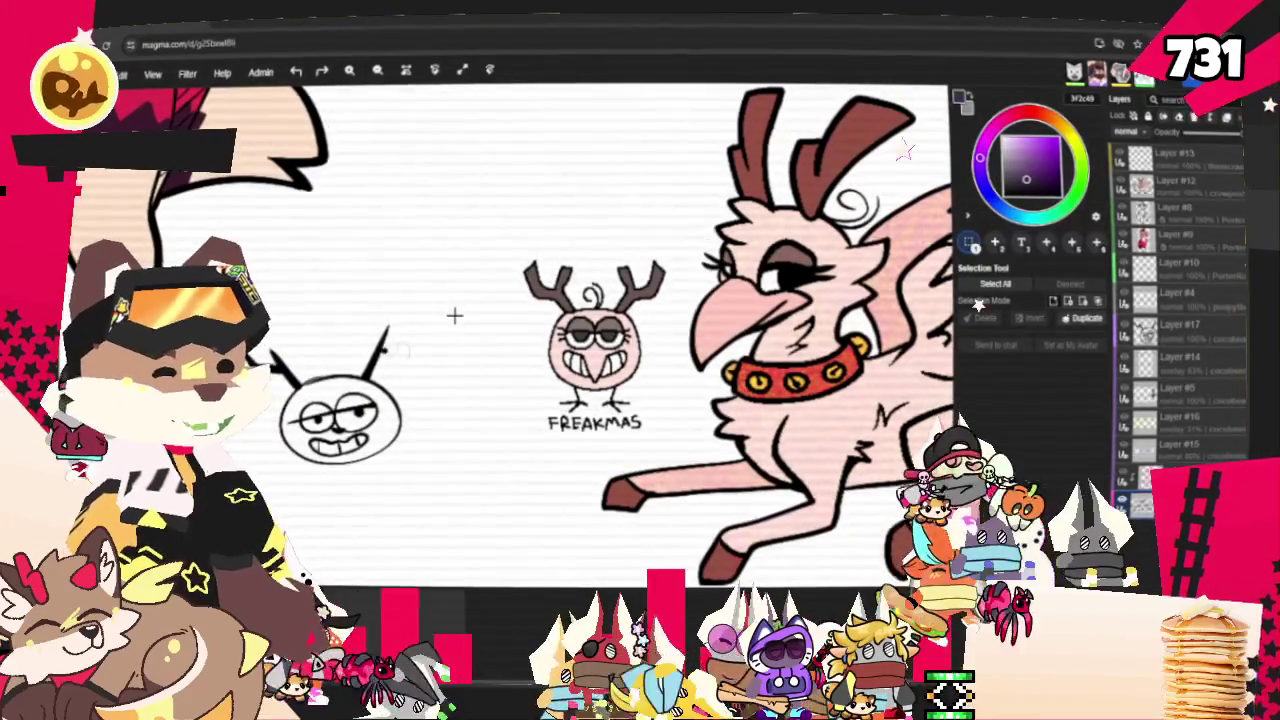
# Zoom around the red deer drawing and the Hai! pencil sketch.
pyautogui.scroll(-2, 453, 315)
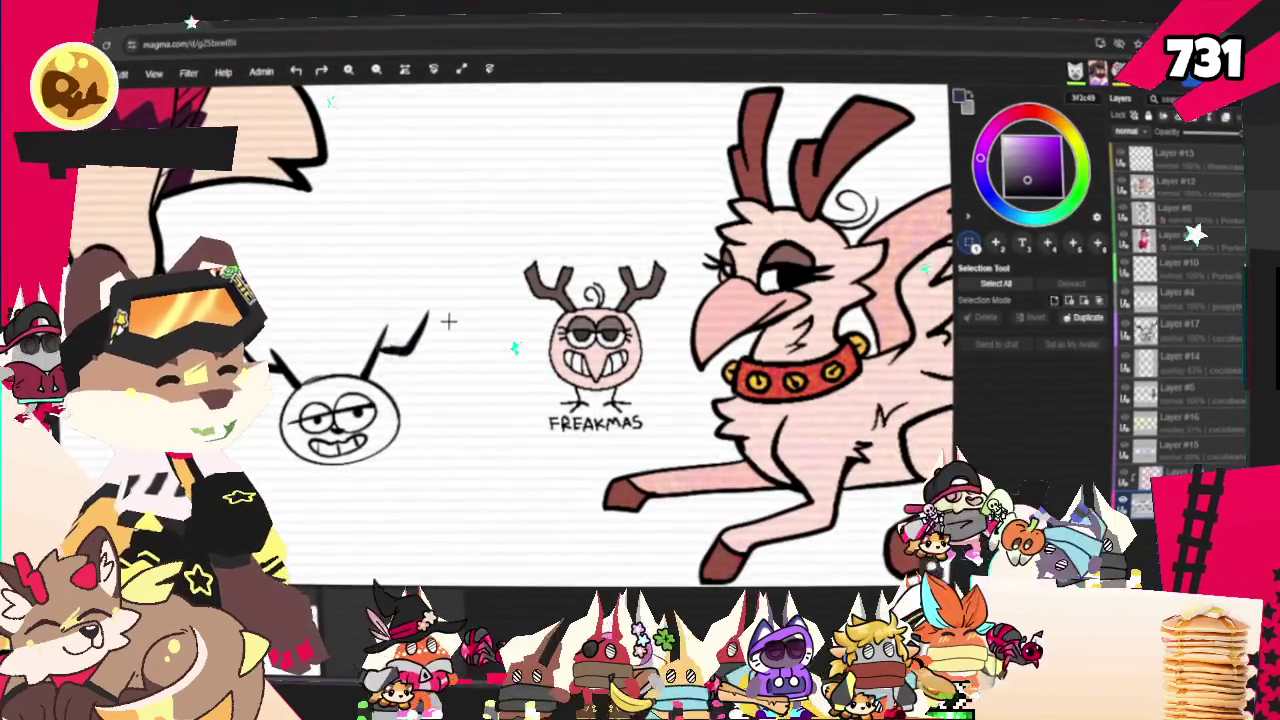
pyautogui.scroll(-3, 449, 317)
pyautogui.scroll(-3, 417, 449)
pyautogui.scroll(3, 255, 149)
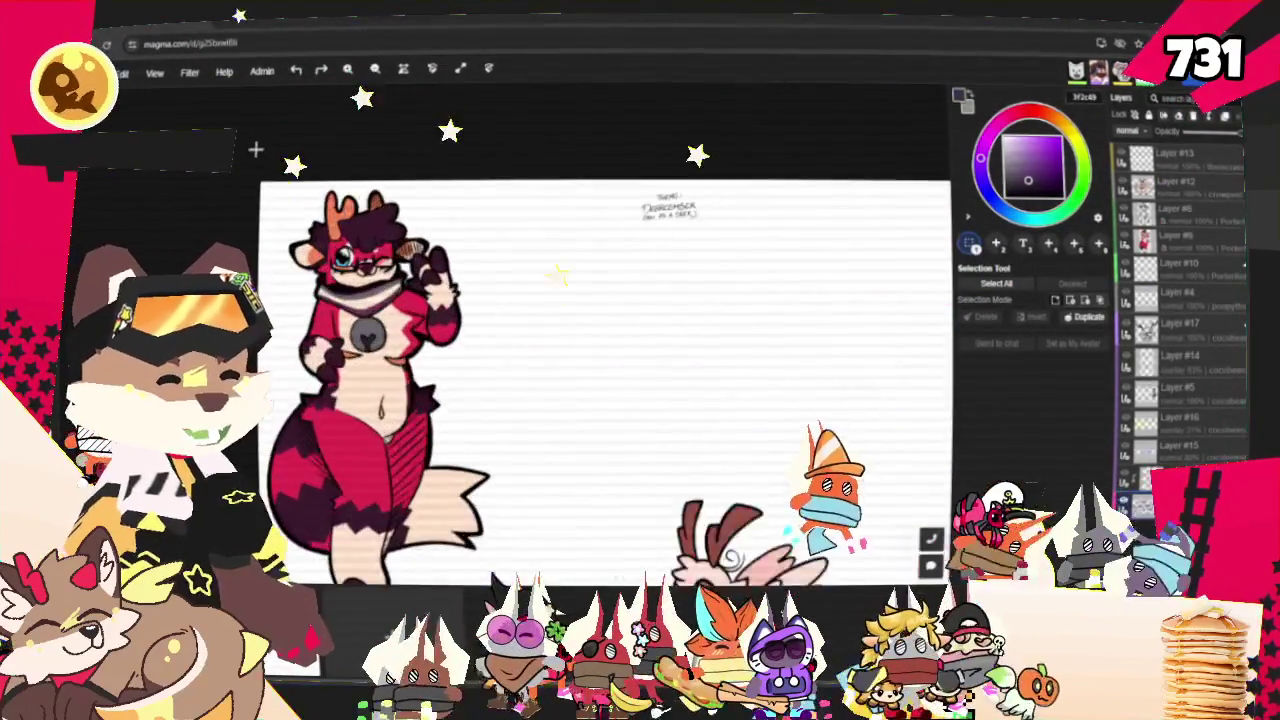
pyautogui.scroll(1, 342, 234)
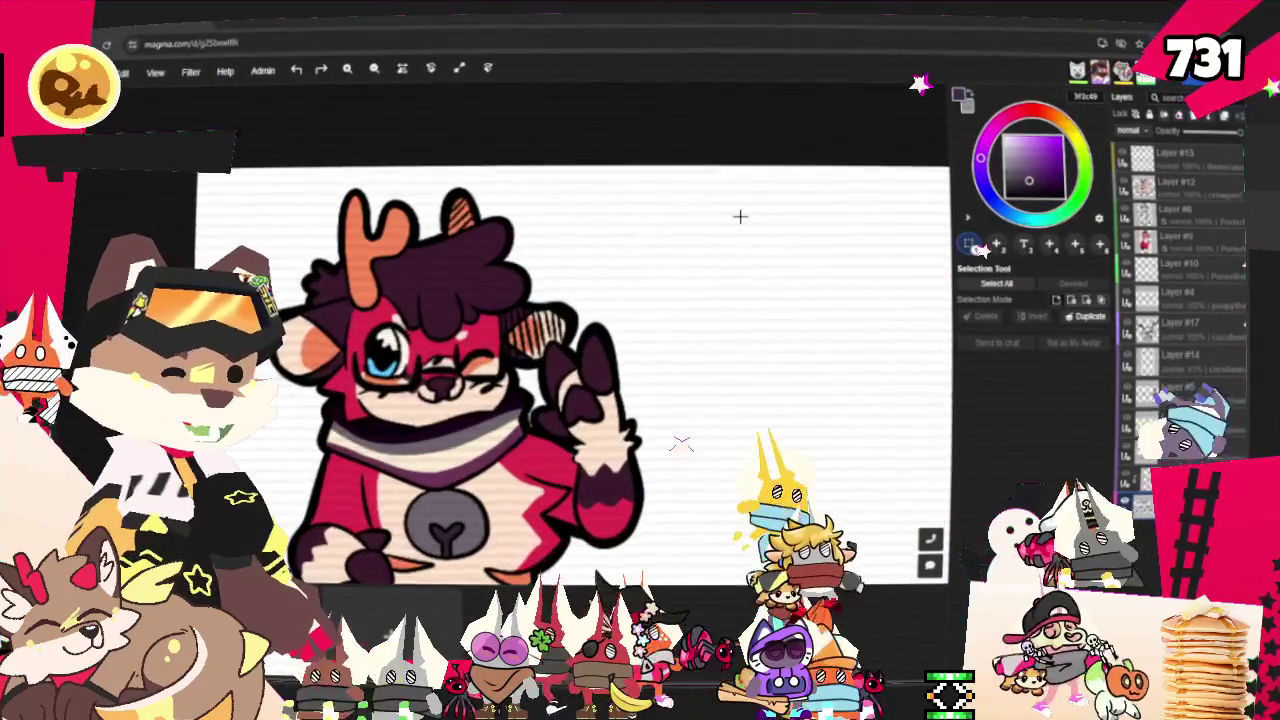
pyautogui.scroll(-1, 742, 209)
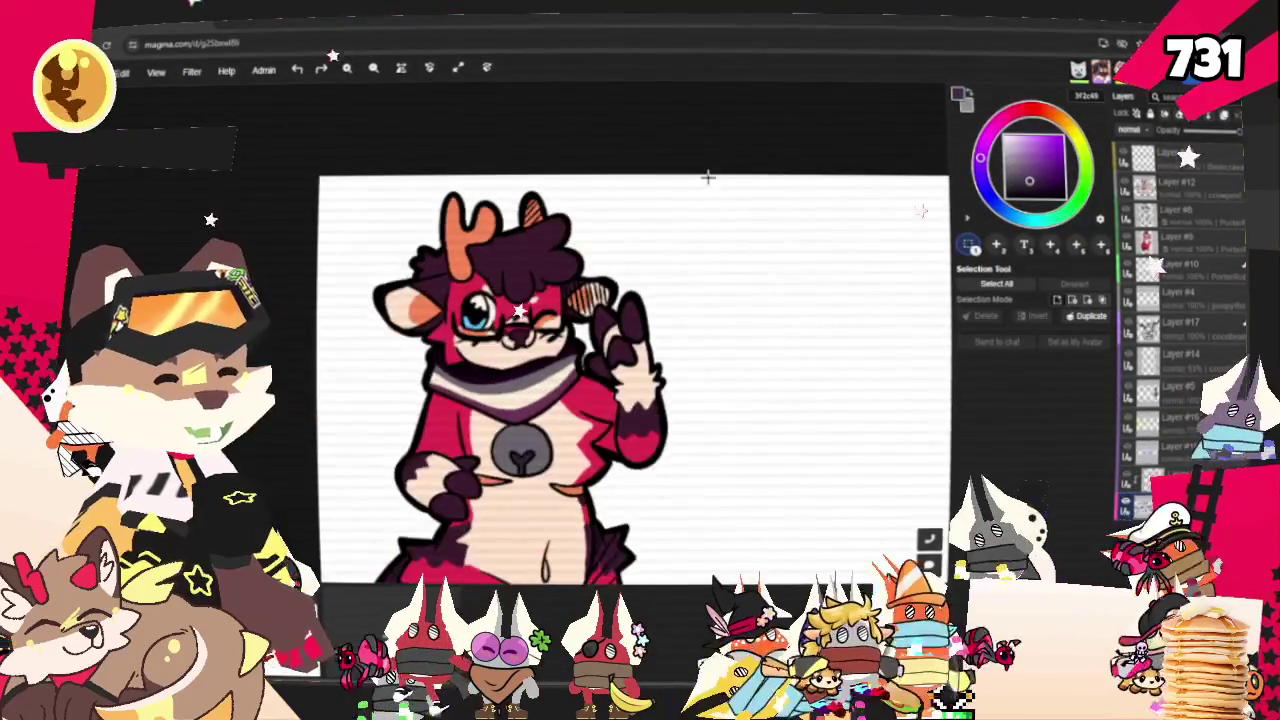
pyautogui.scroll(-1, 511, 162)
pyautogui.scroll(4, 603, 382)
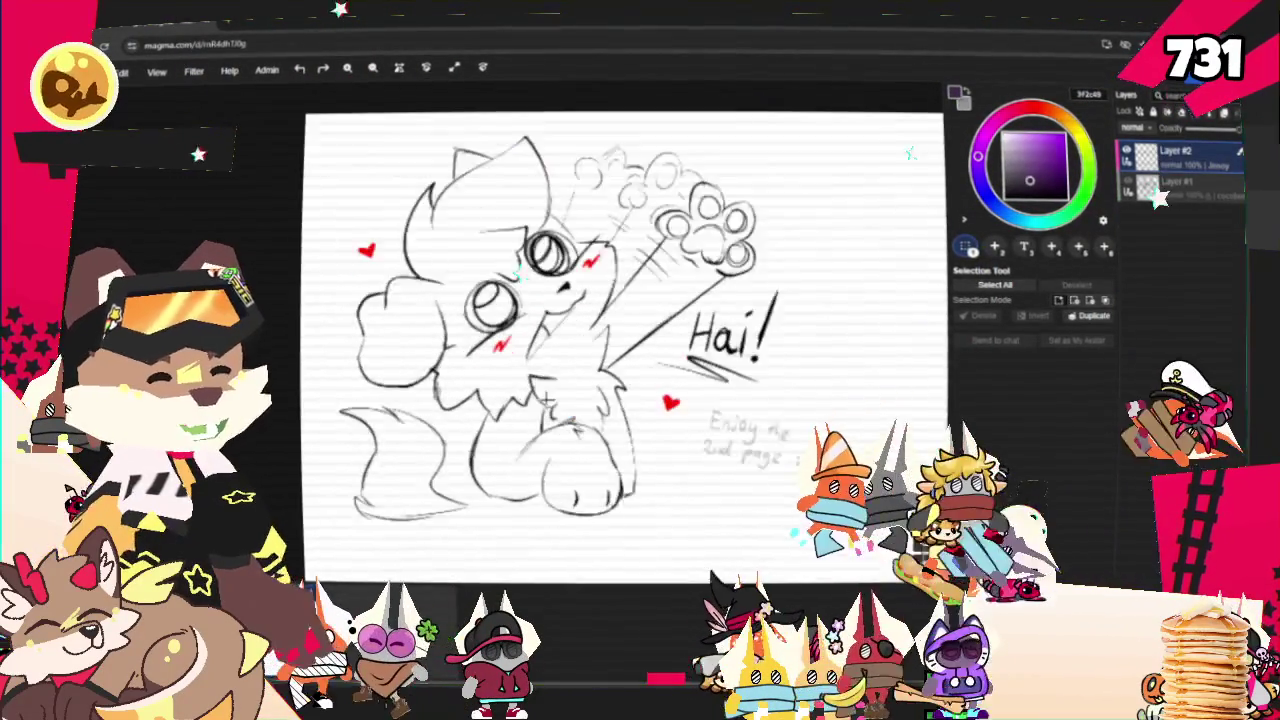
# Zoom out on the Hai! sketch, then zoom in on the first board's deer and griffin drawings.
pyautogui.scroll(-1, 655, 460)
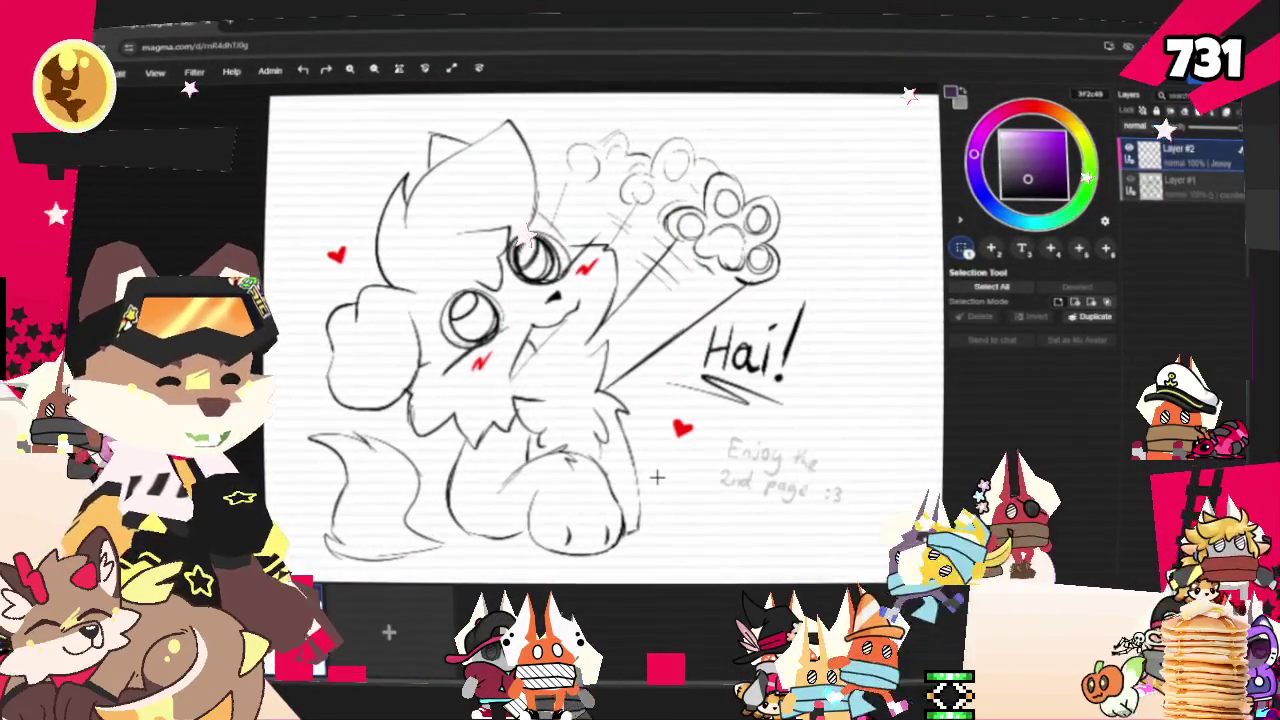
pyautogui.scroll(-2, 656, 474)
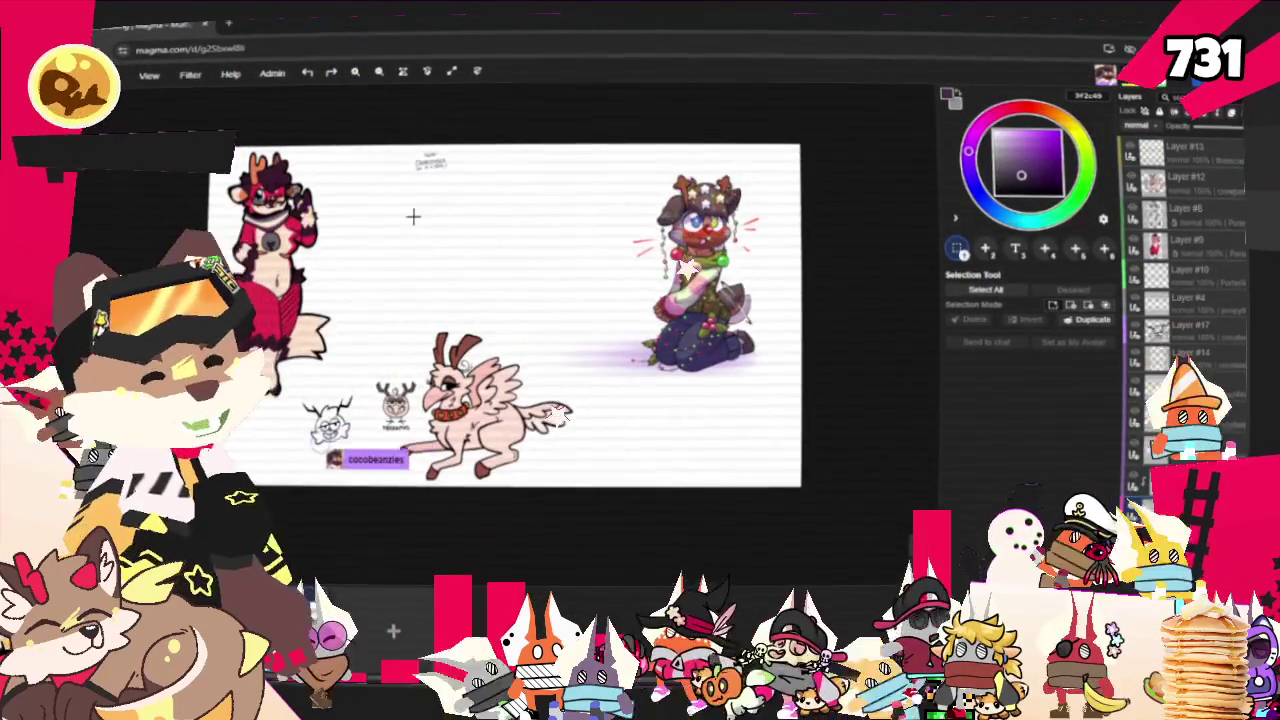
pyautogui.scroll(2, 418, 216)
pyautogui.scroll(1, 425, 300)
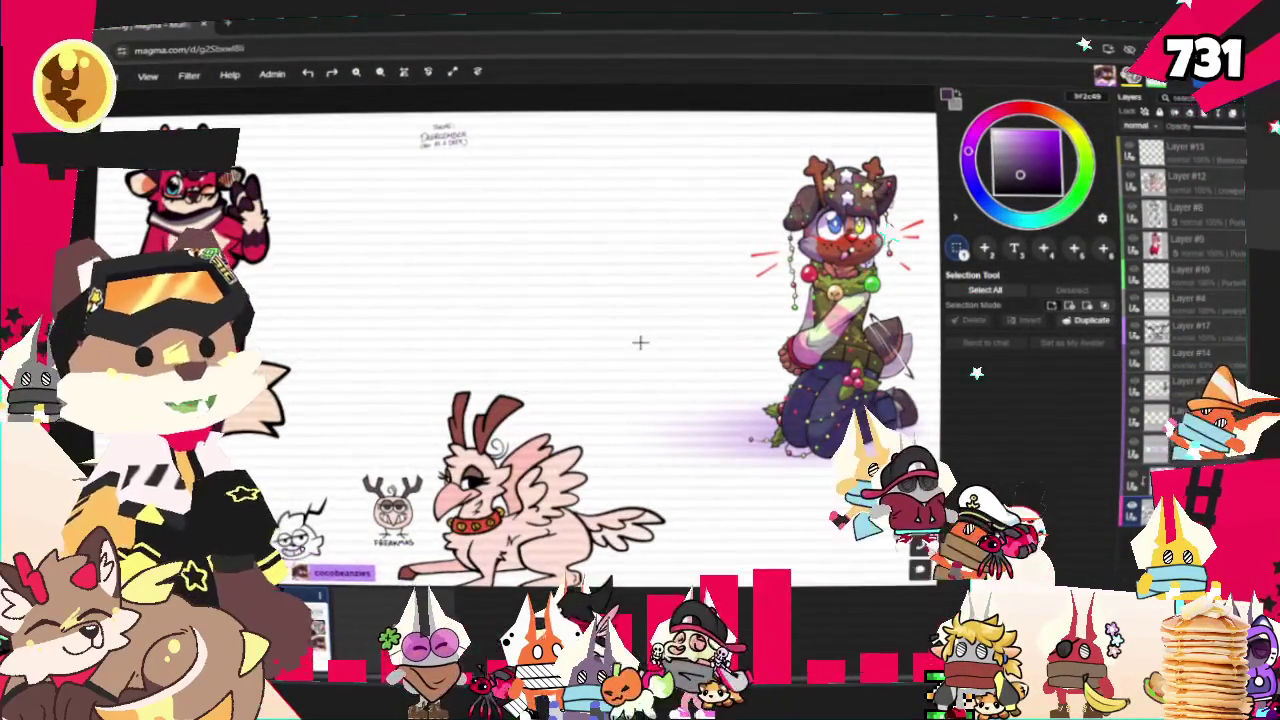
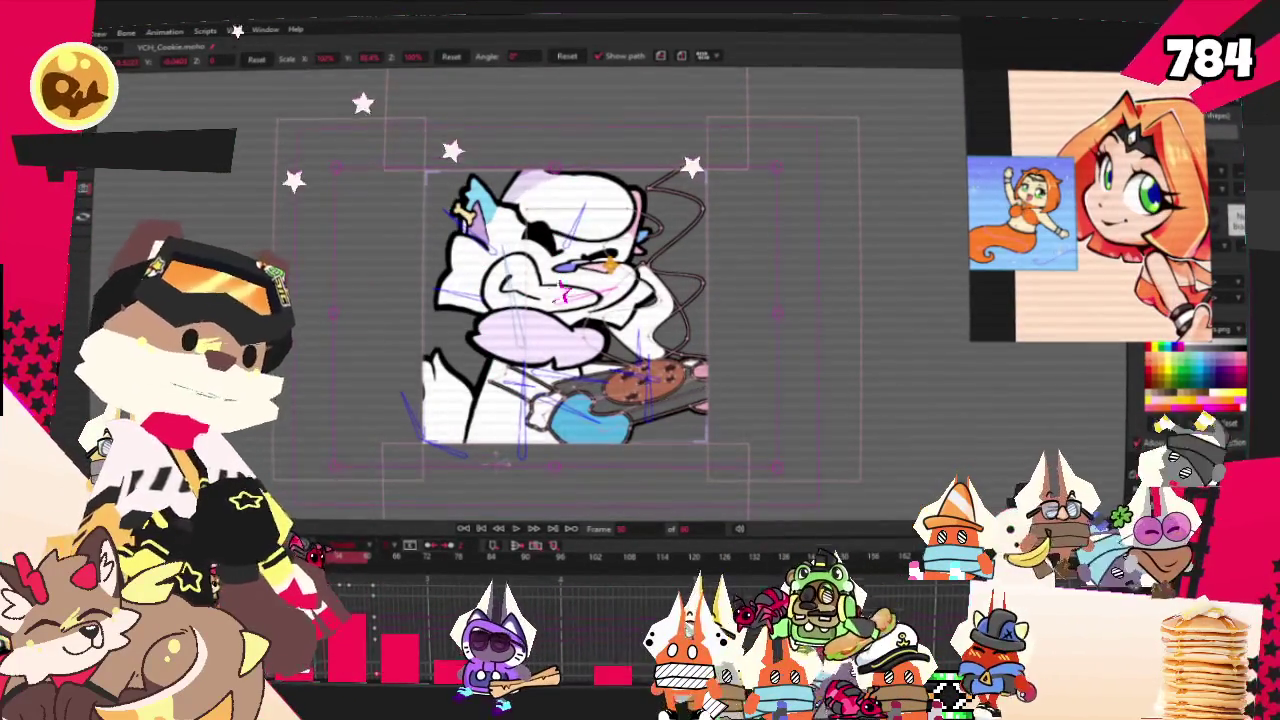
# Zoom the Moho canvas before moving to the blue chibi sketch in Clip Studio Paint.
pyautogui.scroll(2, 565, 360)
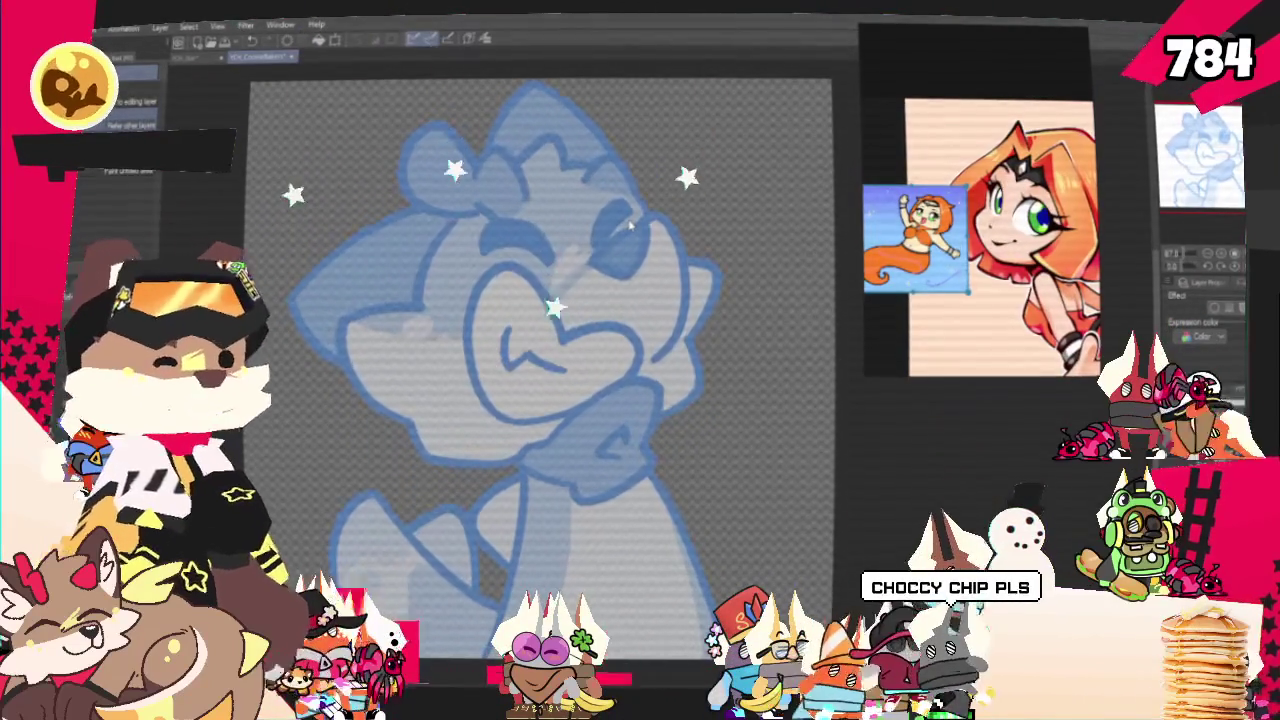
# With the Pencil, draw the closed eye curve and heart-shaped mouth over the blue sketch.
pyautogui.moveTo(629, 227); pyautogui.dragTo(612, 237)
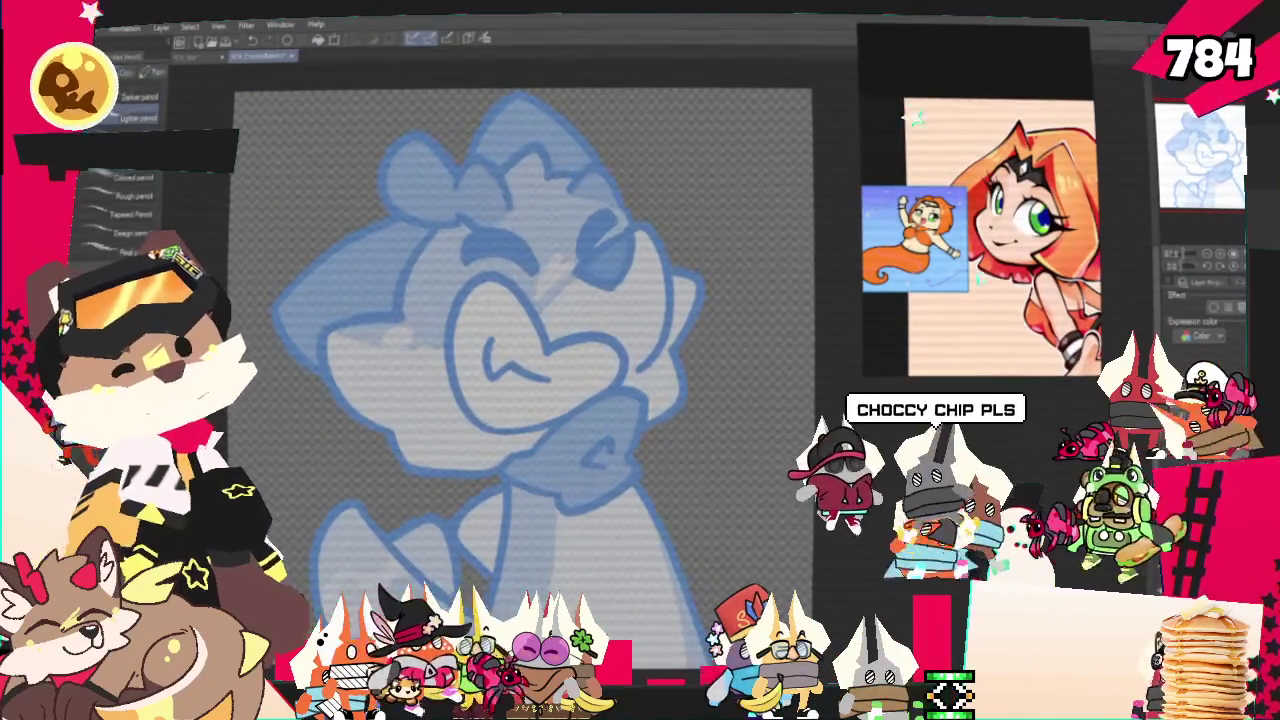
pyautogui.press('p')
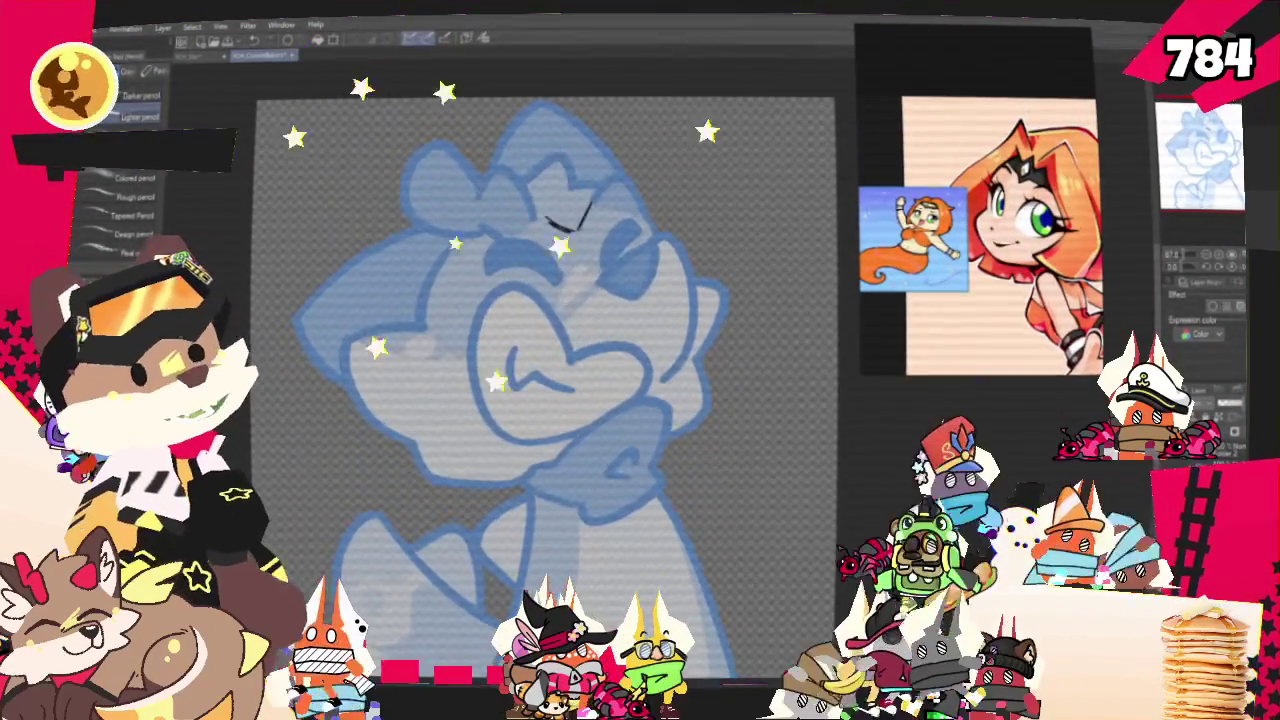
pyautogui.moveTo(563, 232); pyautogui.dragTo(594, 206)
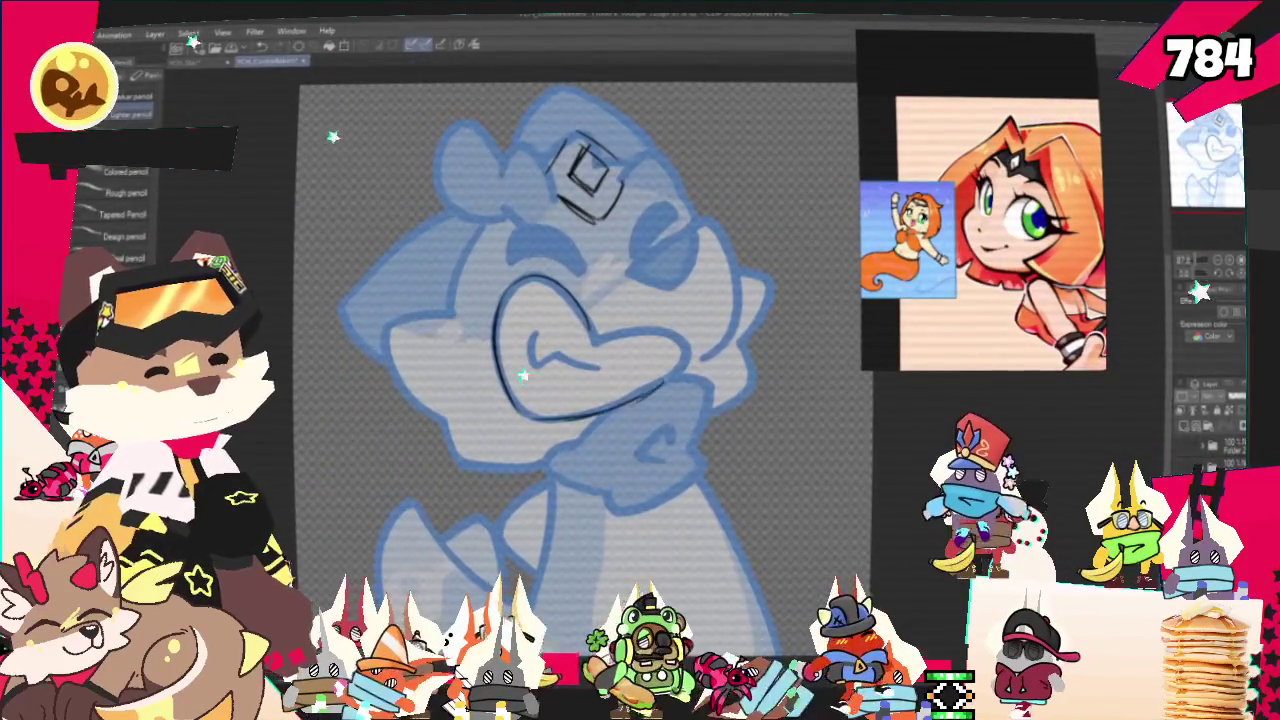
pyautogui.moveTo(600, 332); pyautogui.dragTo(545, 415)
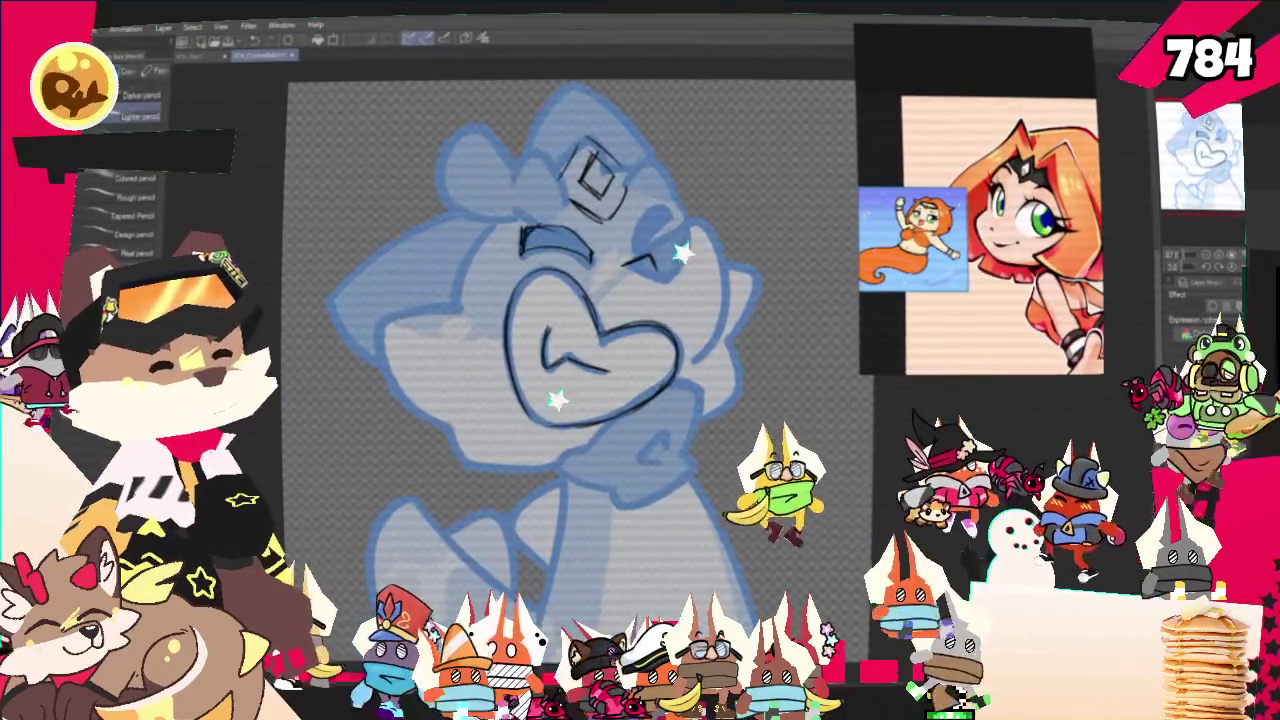
# Hatch both eyebrows and pencil rough hair strands across the crown and down the head's left side.
pyautogui.moveTo(522, 250); pyautogui.dragTo(588, 236)
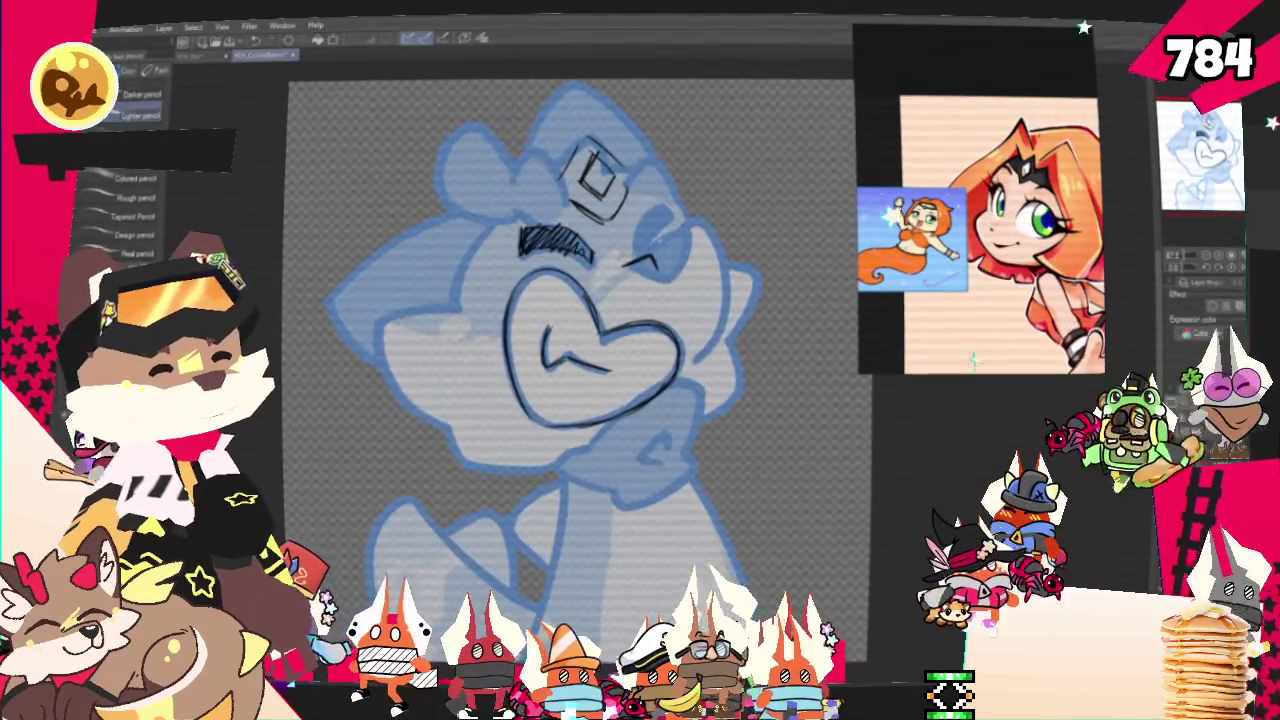
pyautogui.moveTo(670, 203); pyautogui.dragTo(628, 262)
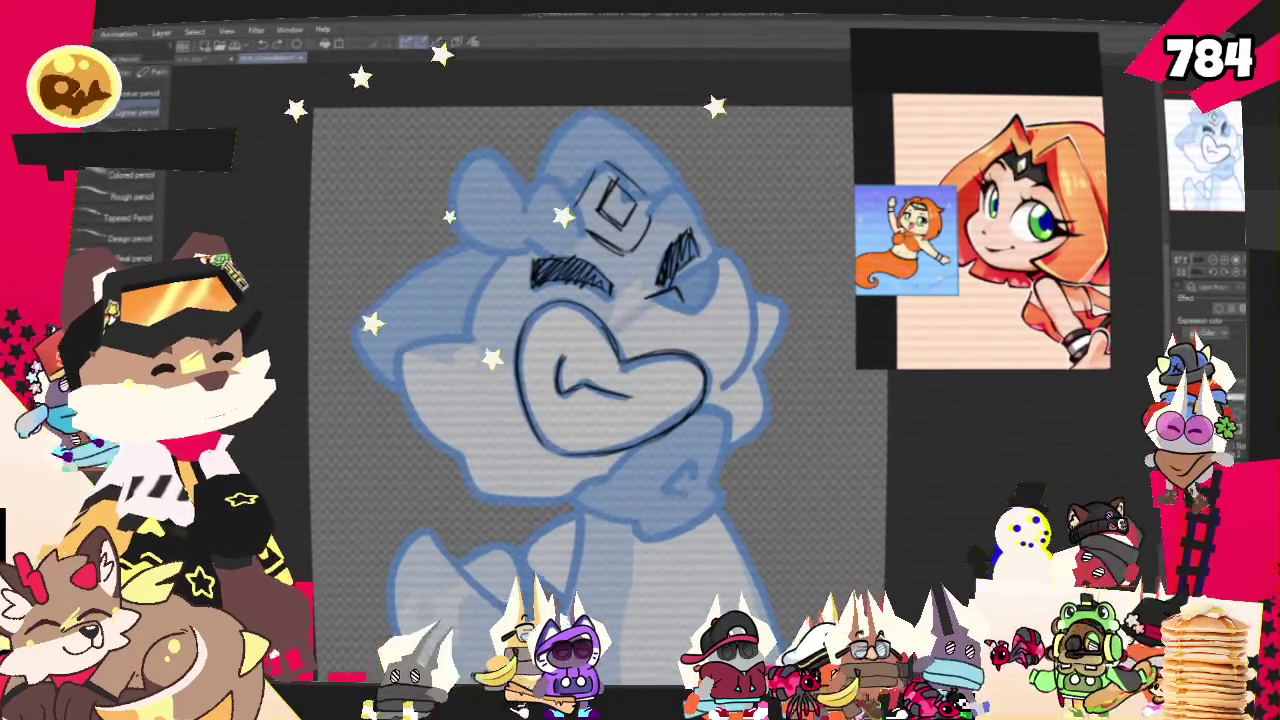
pyautogui.moveTo(540, 172); pyautogui.dragTo(380, 330)
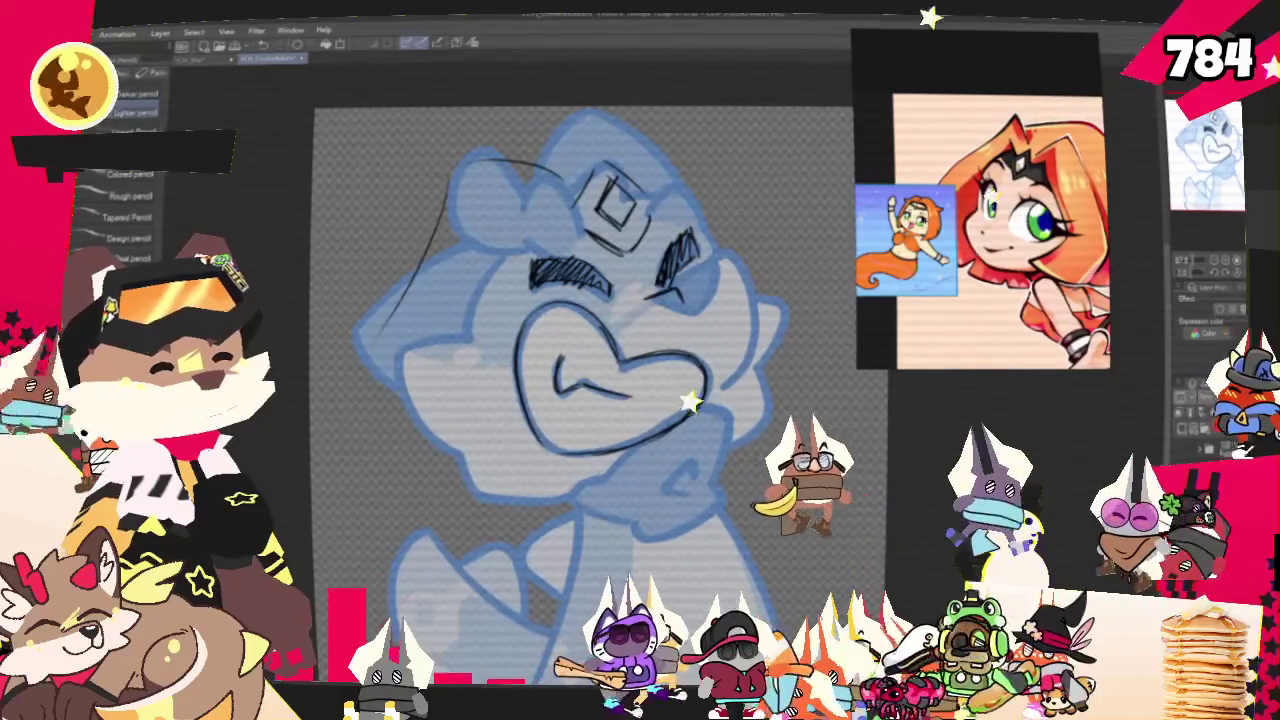
pyautogui.hotkey('ctrl', 'z')
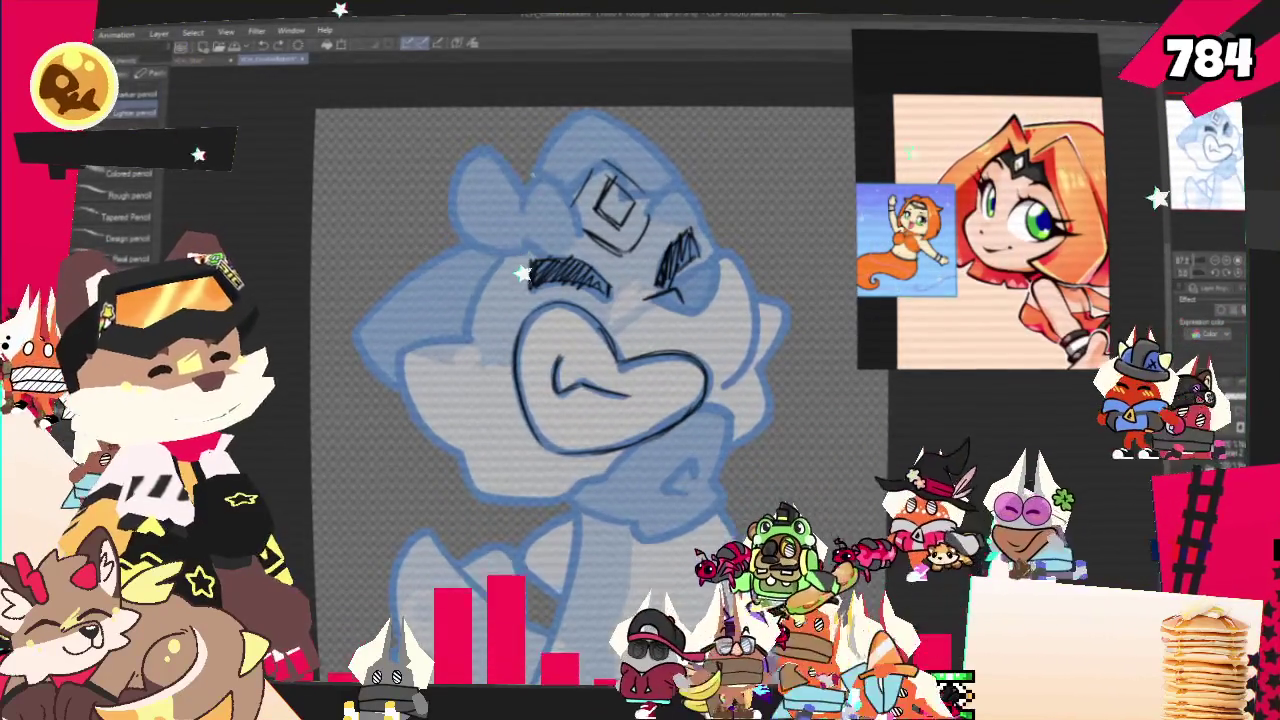
pyautogui.moveTo(540, 172); pyautogui.dragTo(470, 162)
pyautogui.moveTo(405, 205); pyautogui.dragTo(401, 290)
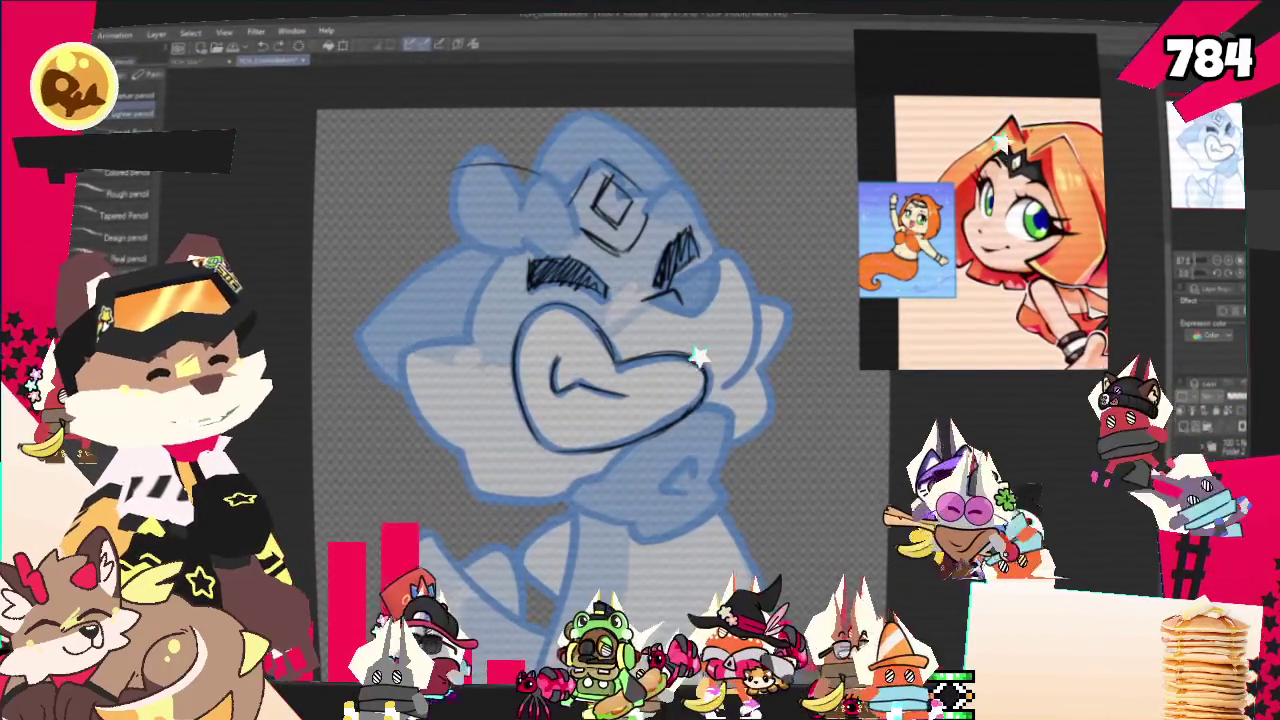
pyautogui.moveTo(505, 392); pyautogui.dragTo(457, 508)
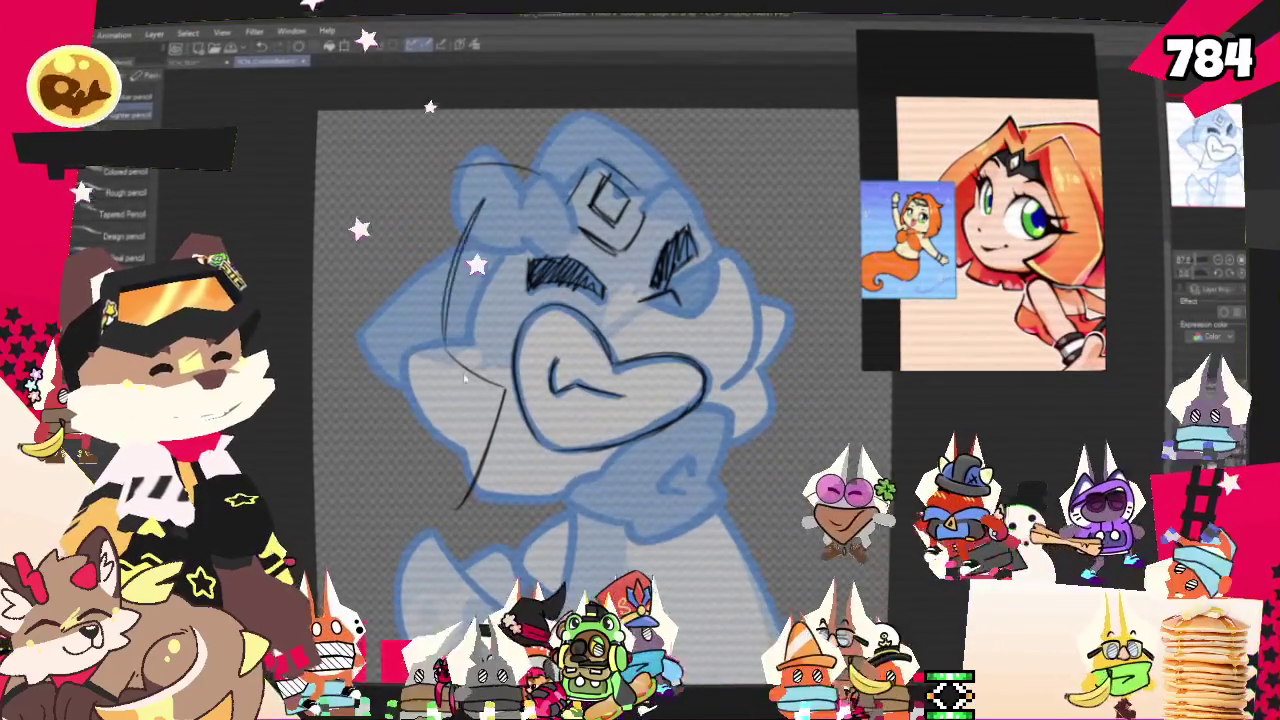
pyautogui.moveTo(485, 160); pyautogui.dragTo(448, 345)
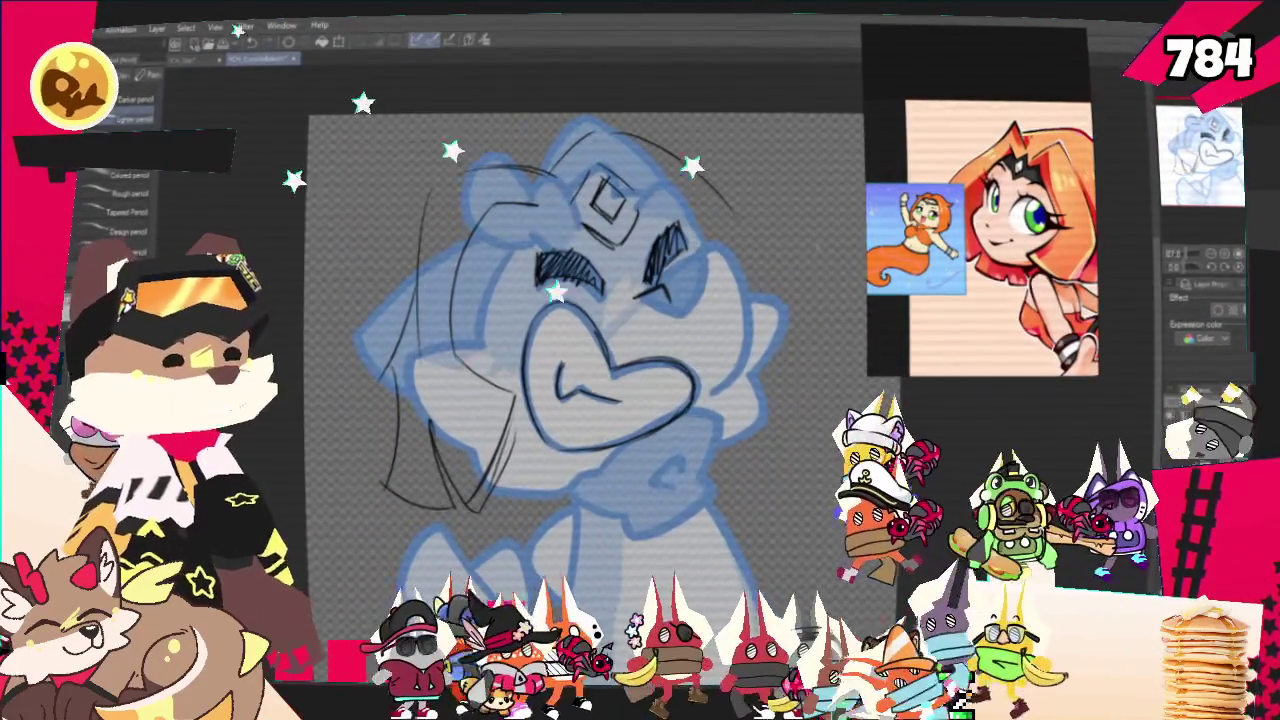
# Pencil hair strands falling down the right cheek and along the left side of the face.
pyautogui.moveTo(713, 255); pyautogui.dragTo(708, 396)
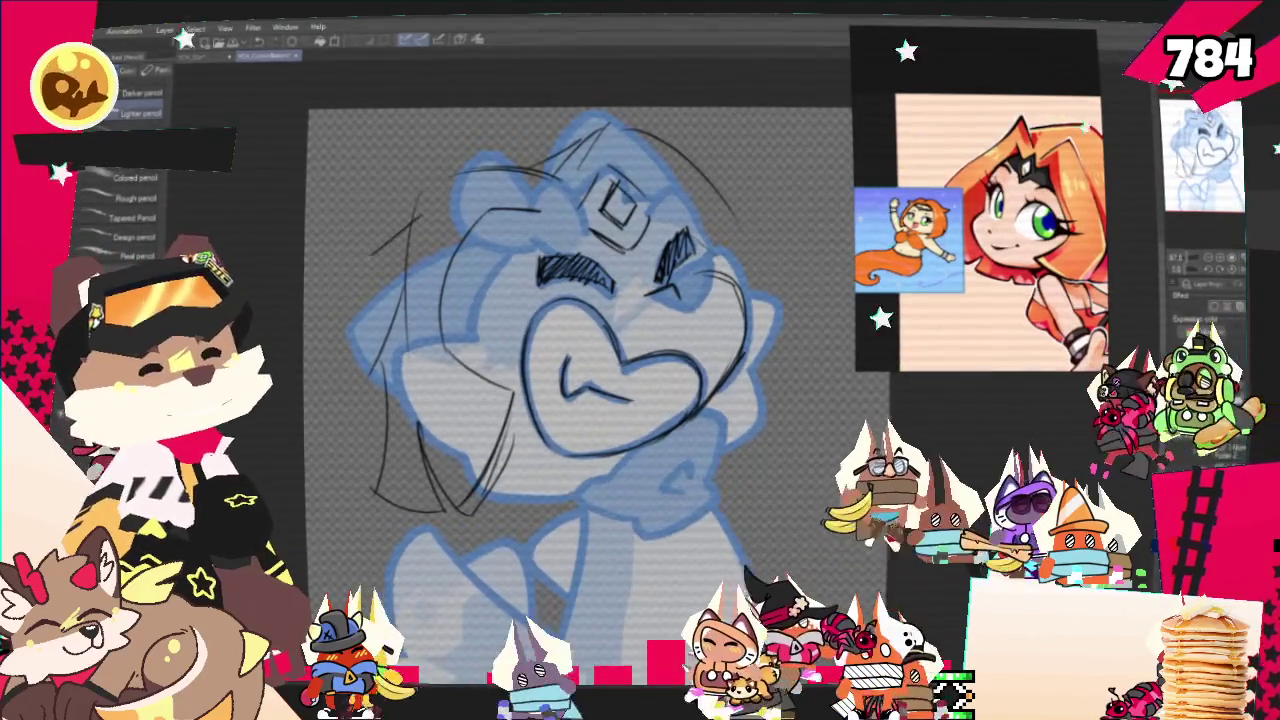
pyautogui.moveTo(405, 240); pyautogui.dragTo(330, 390)
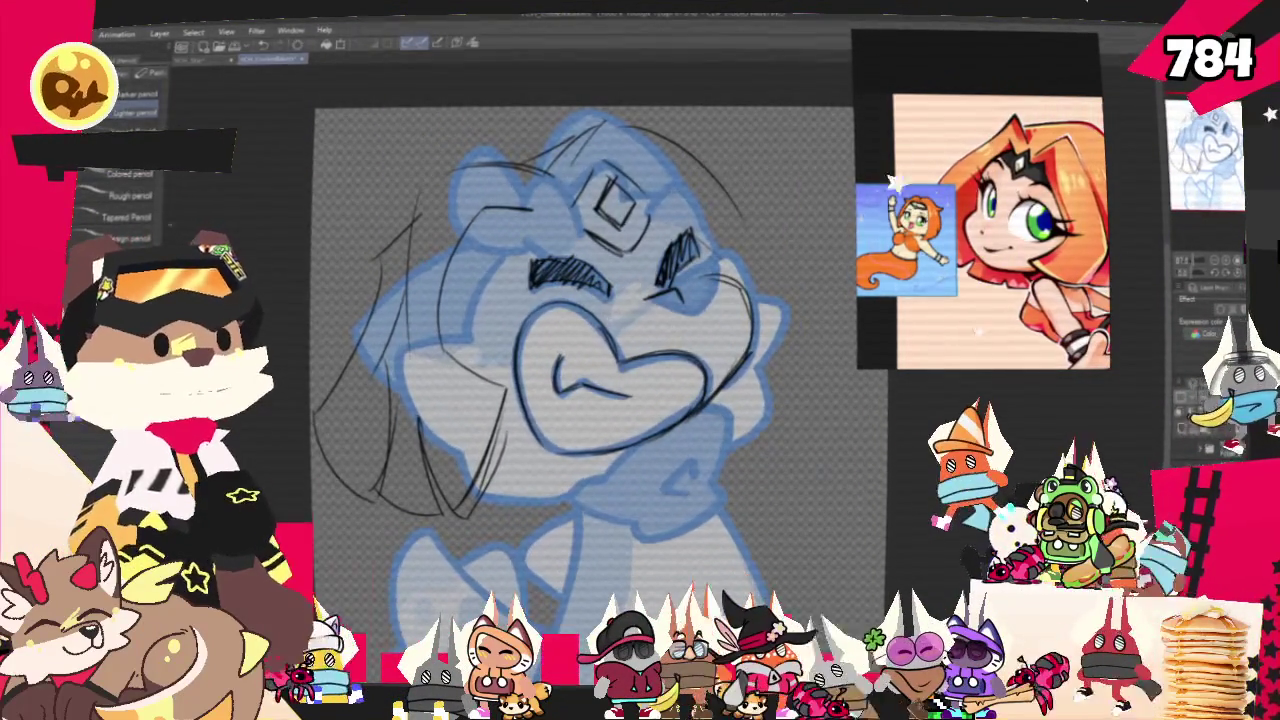
pyautogui.press('p')
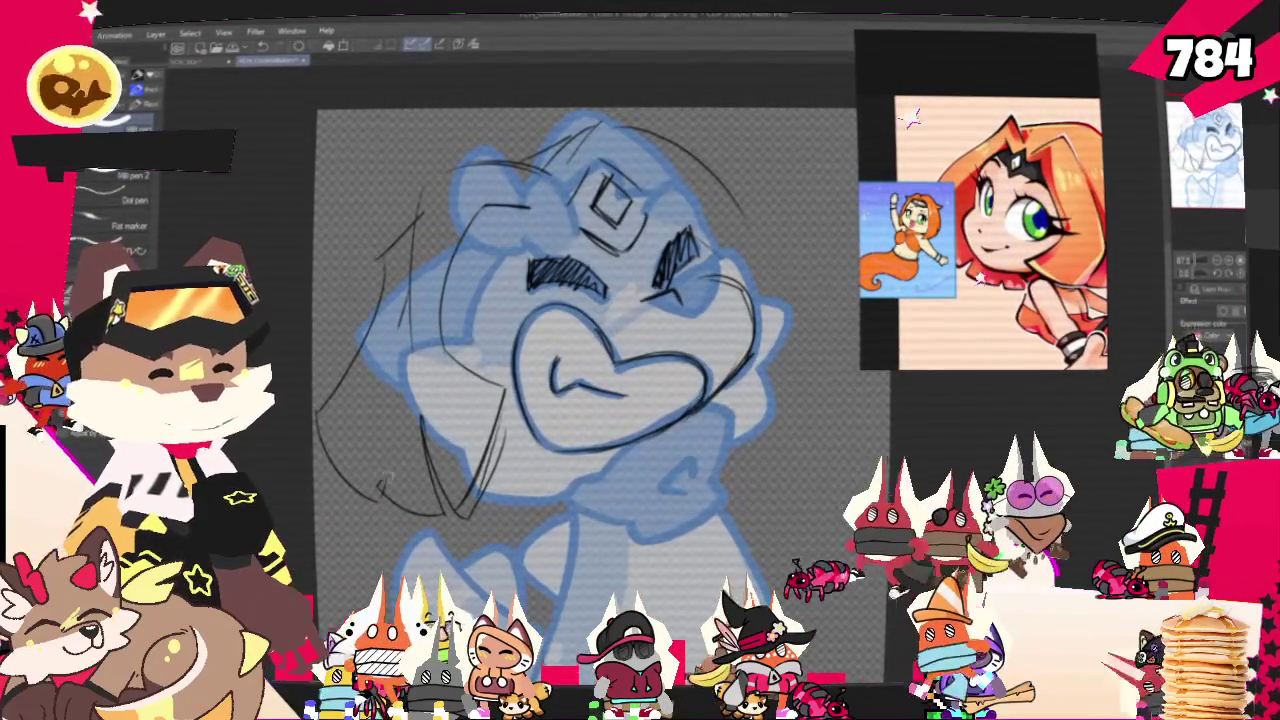
pyautogui.press('p')
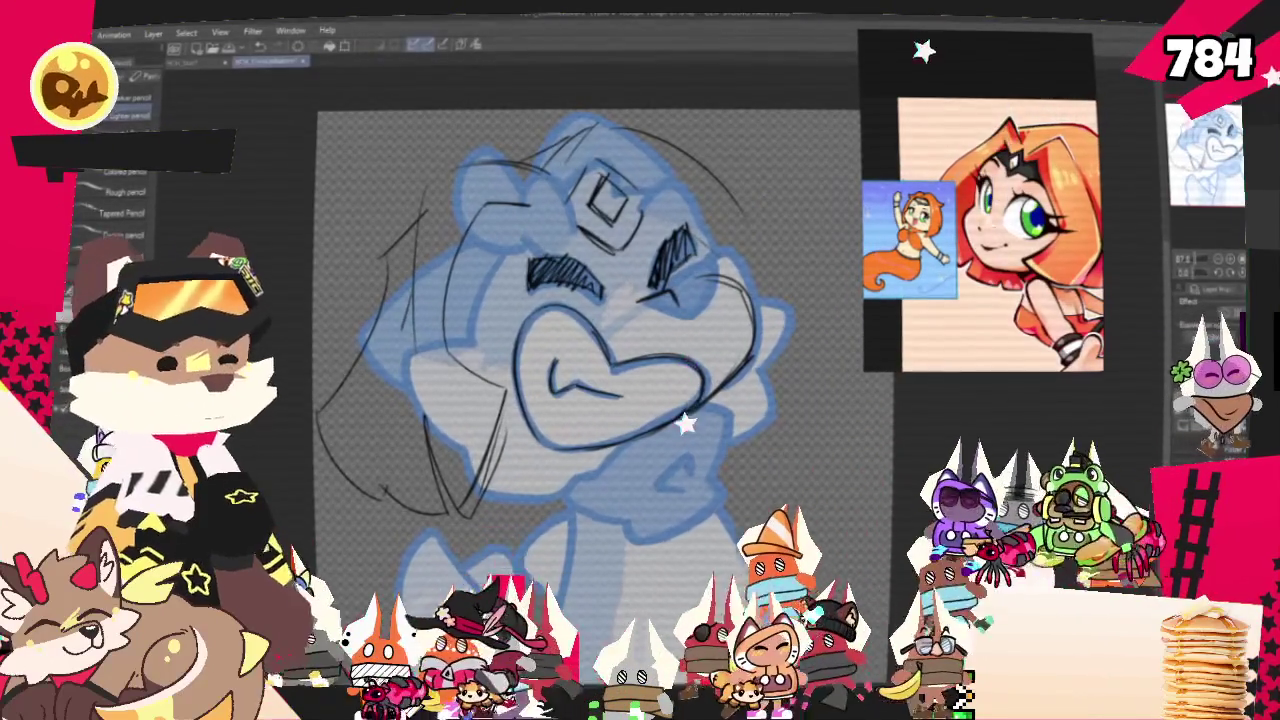
pyautogui.moveTo(575, 330); pyautogui.dragTo(550, 342)
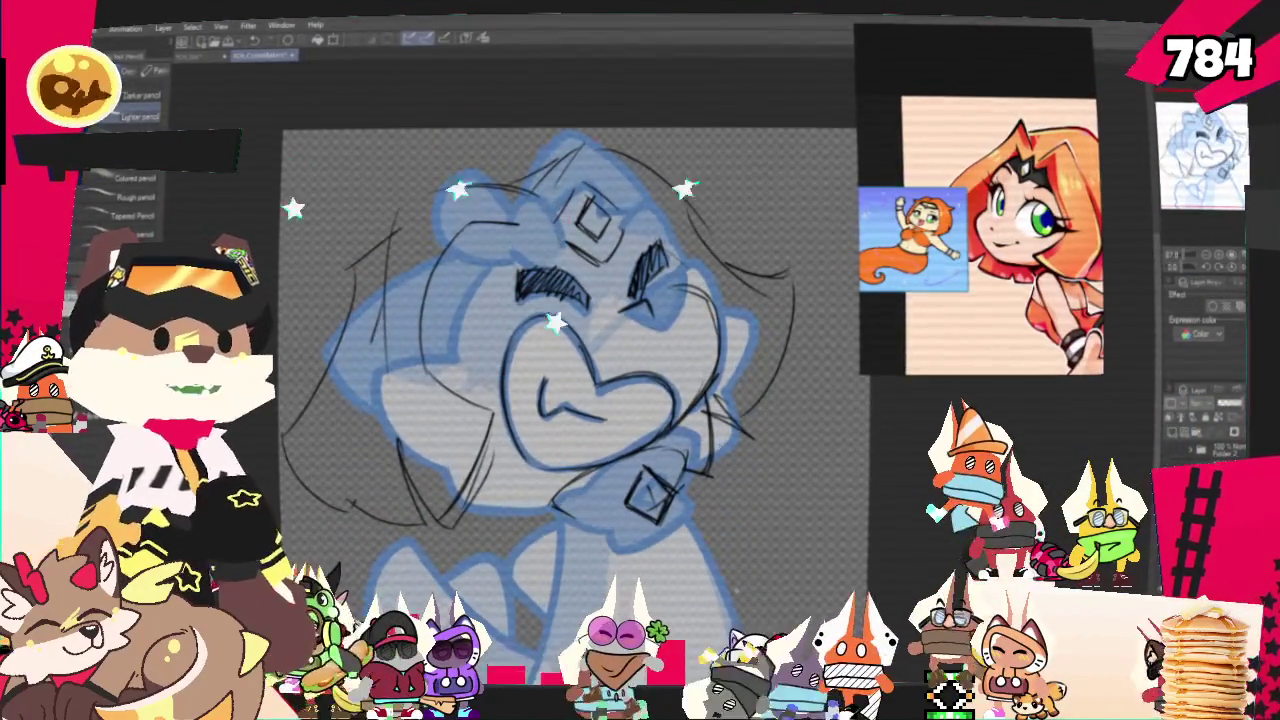
# Reframe the view and pencil a hair strand to the right of the neck.
pyautogui.moveTo(560, 380)
pyautogui.mouseDown()
pyautogui.moveTo(532, 365)
pyautogui.moveTo(535, 352)
pyautogui.mouseUp()
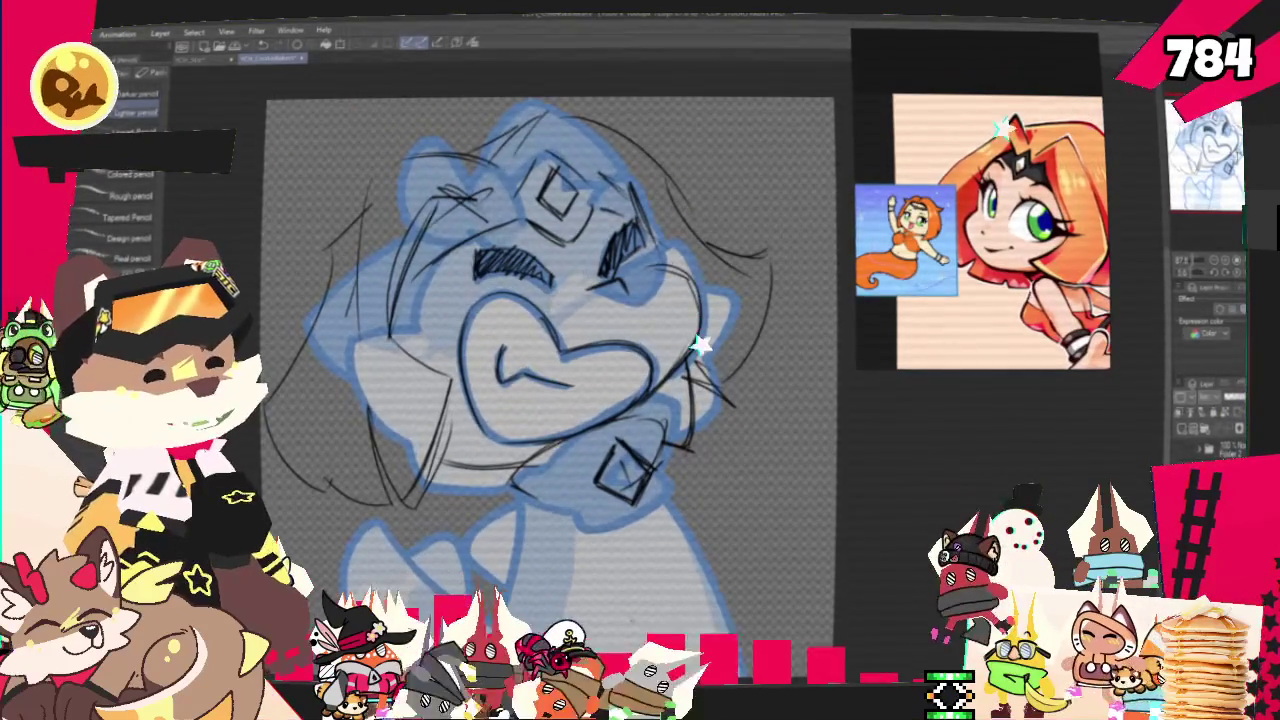
pyautogui.scroll(-3, 600, 500)
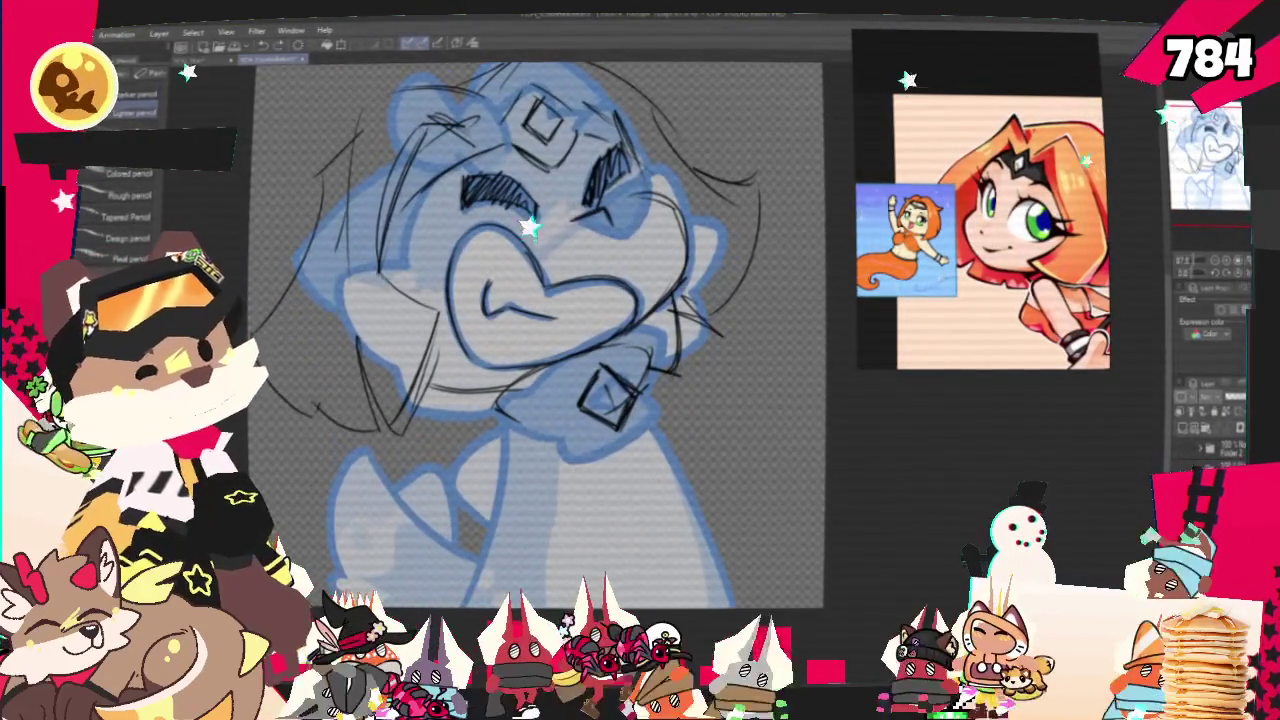
pyautogui.moveTo(696, 448); pyautogui.dragTo(676, 508)
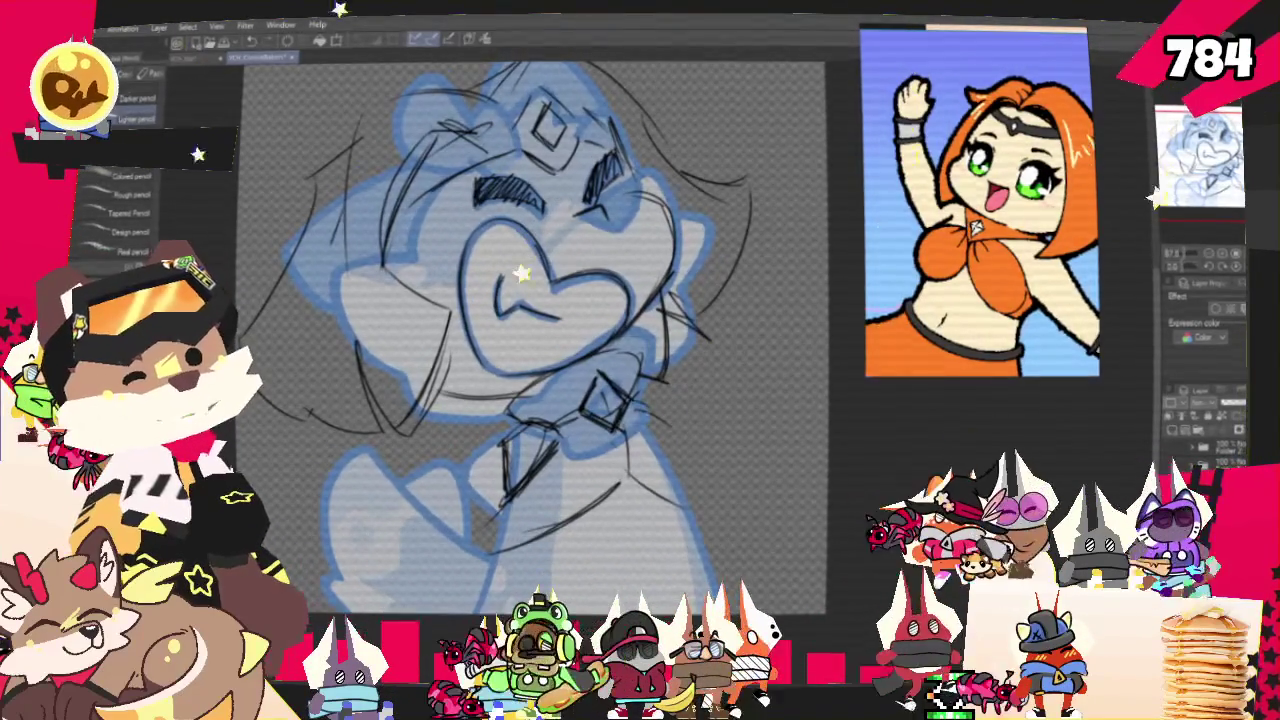
# Add a short pencil stroke beside the neck.
pyautogui.moveTo(688, 445); pyautogui.dragTo(698, 510)
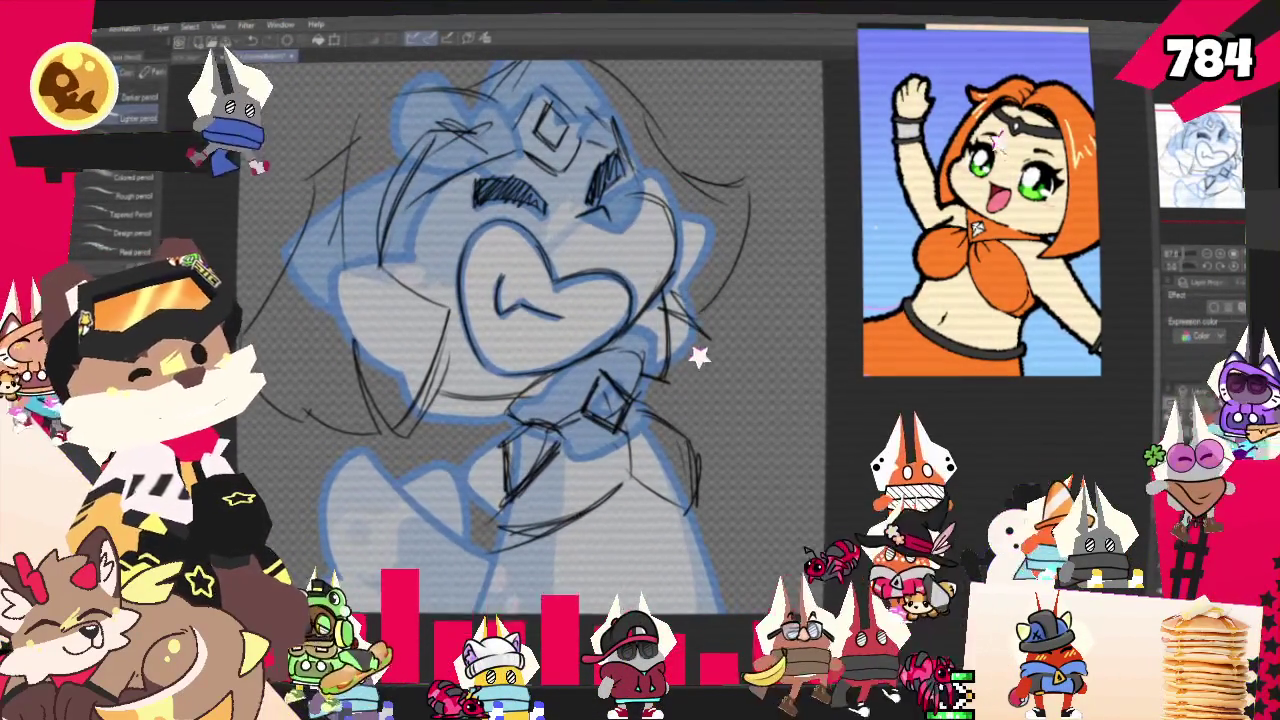
pyautogui.press('p')
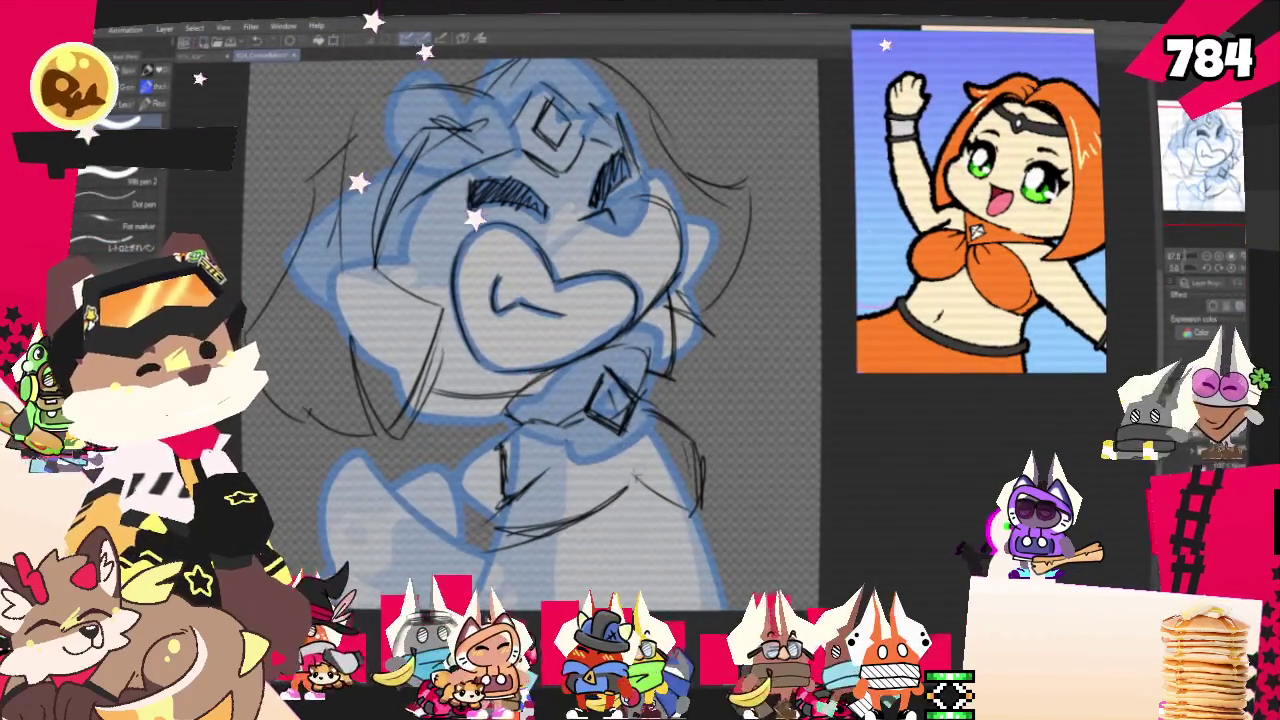
pyautogui.scroll(-3, 528, 330)
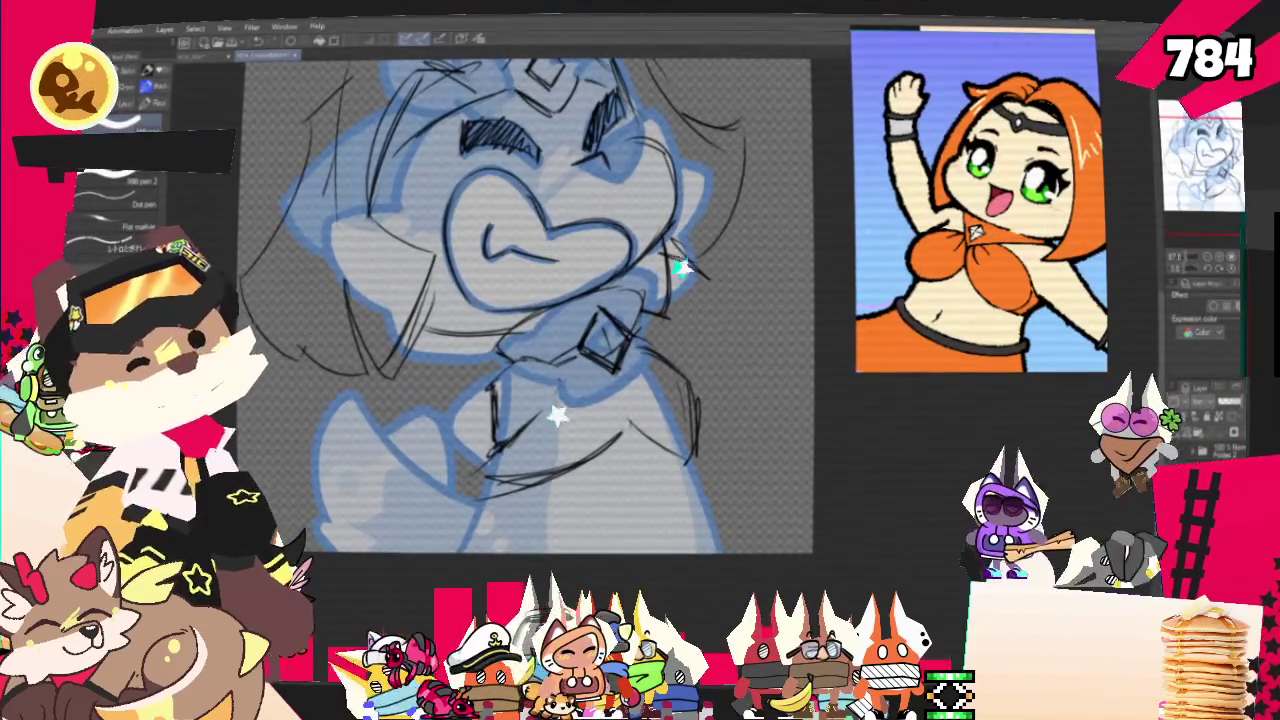
pyautogui.press('p')
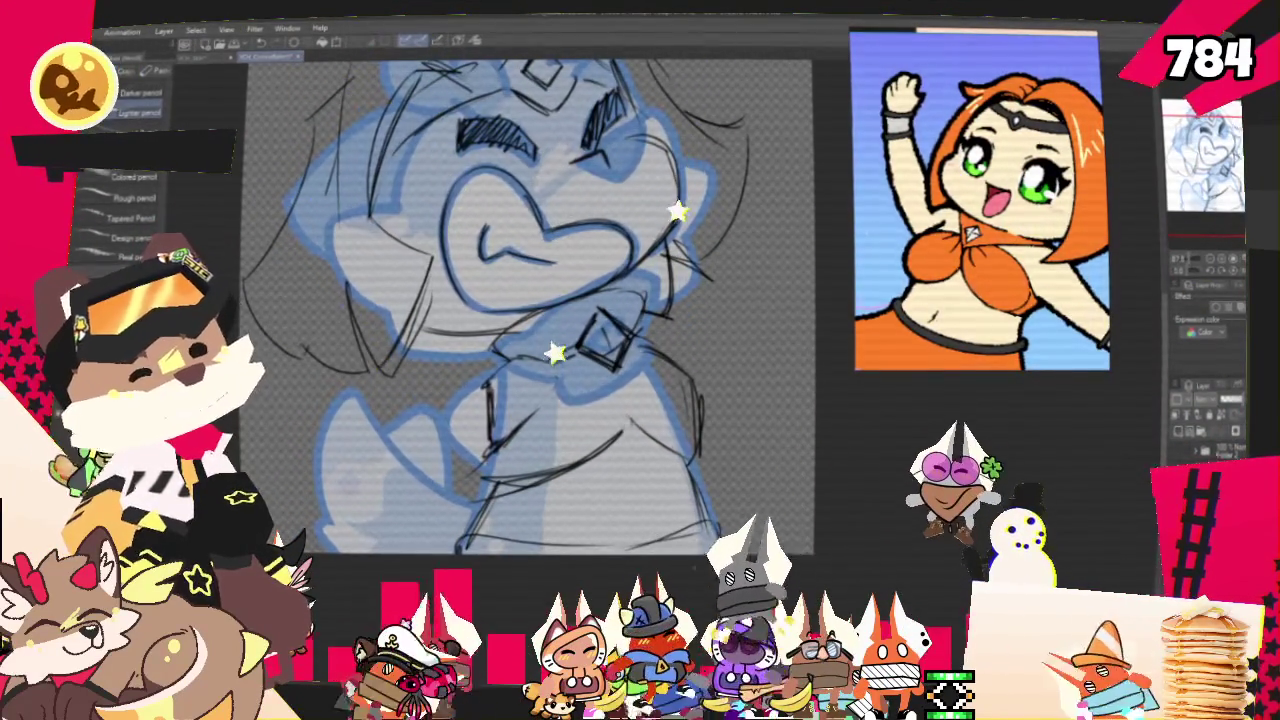
# Reframe on the face and hide the rough pencil pass, leaving only the blue sketch.
pyautogui.scroll(3, 528, 330)
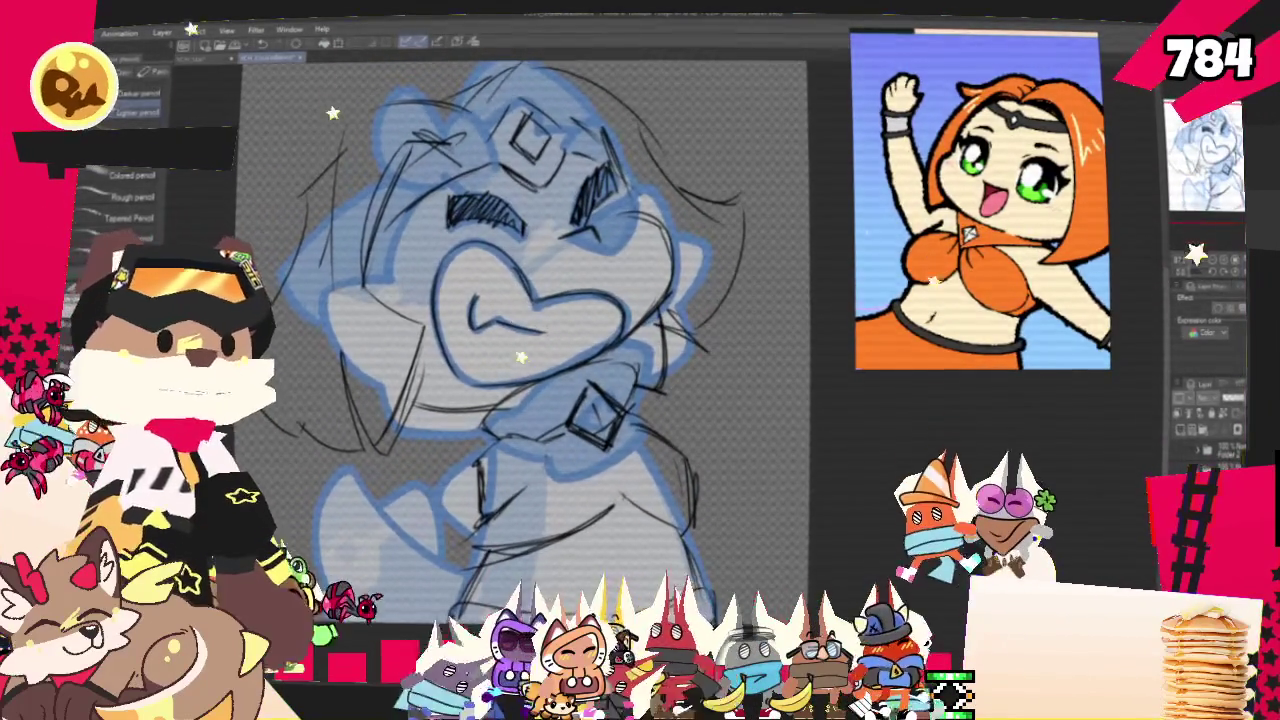
pyautogui.scroll(2, 496, 340)
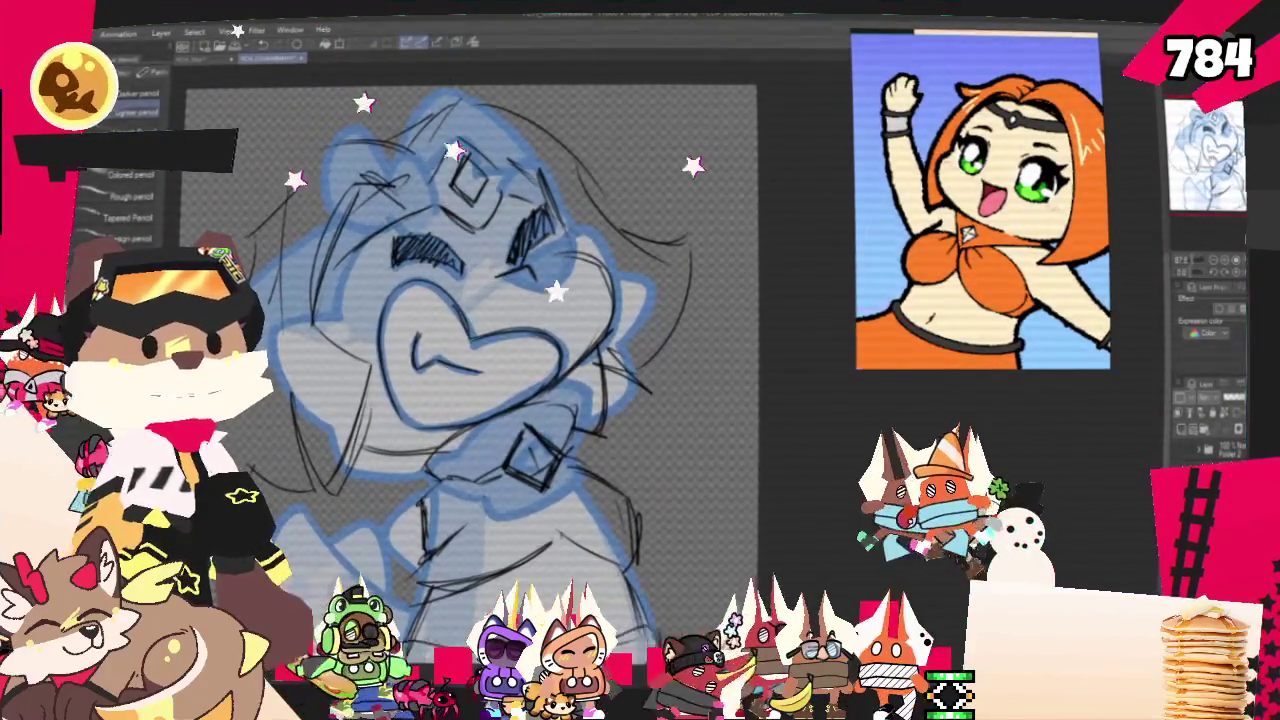
pyautogui.hscroll(2, 460, 330)
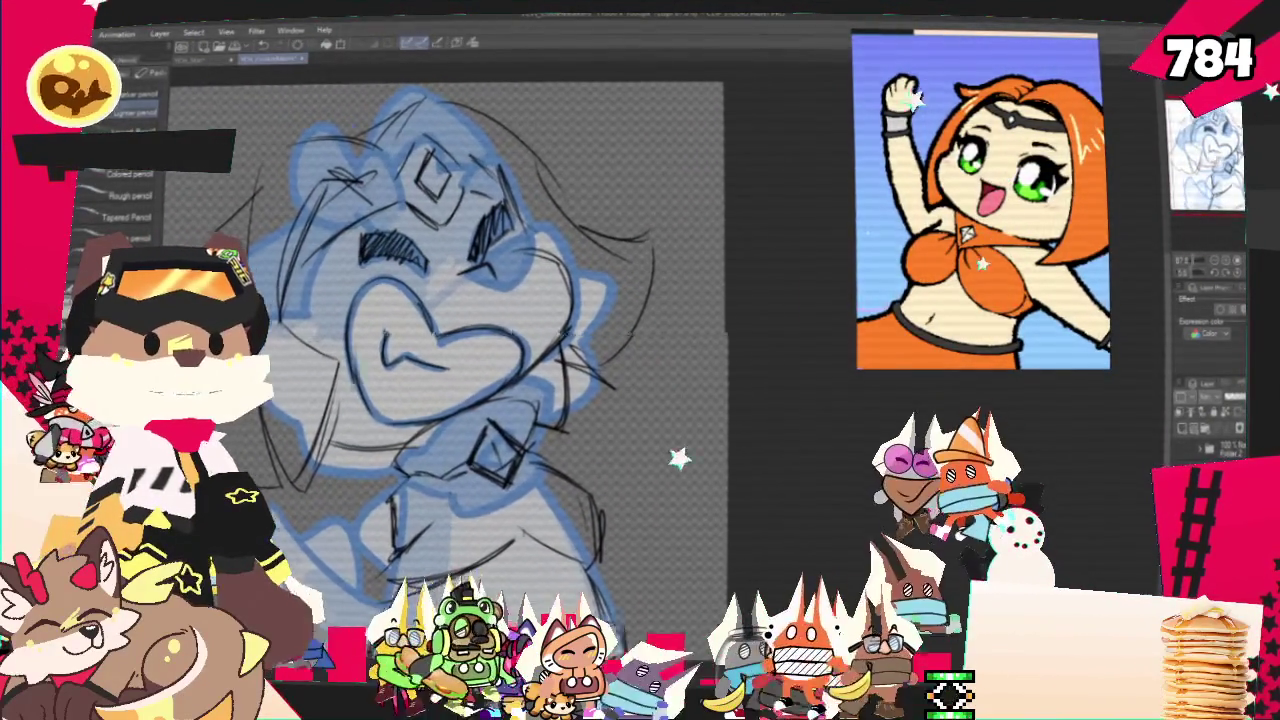
pyautogui.scroll(1, 480, 330)
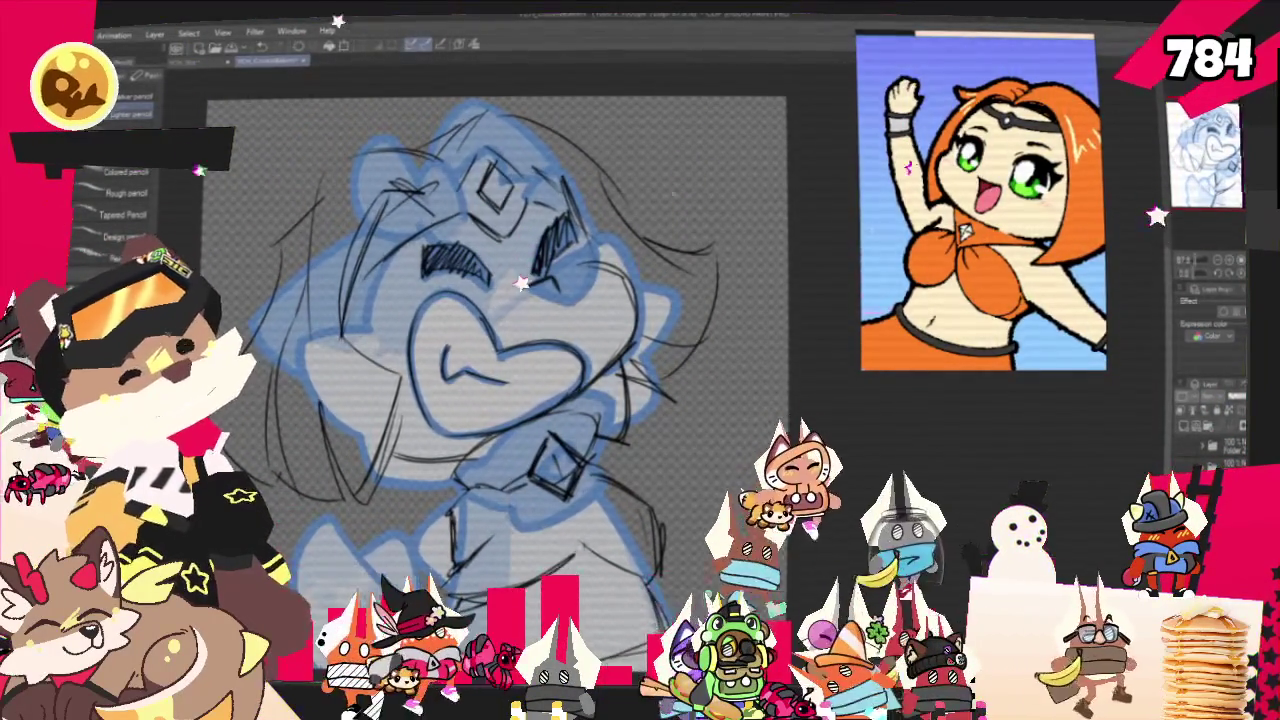
pyautogui.scroll(2, 500, 380)
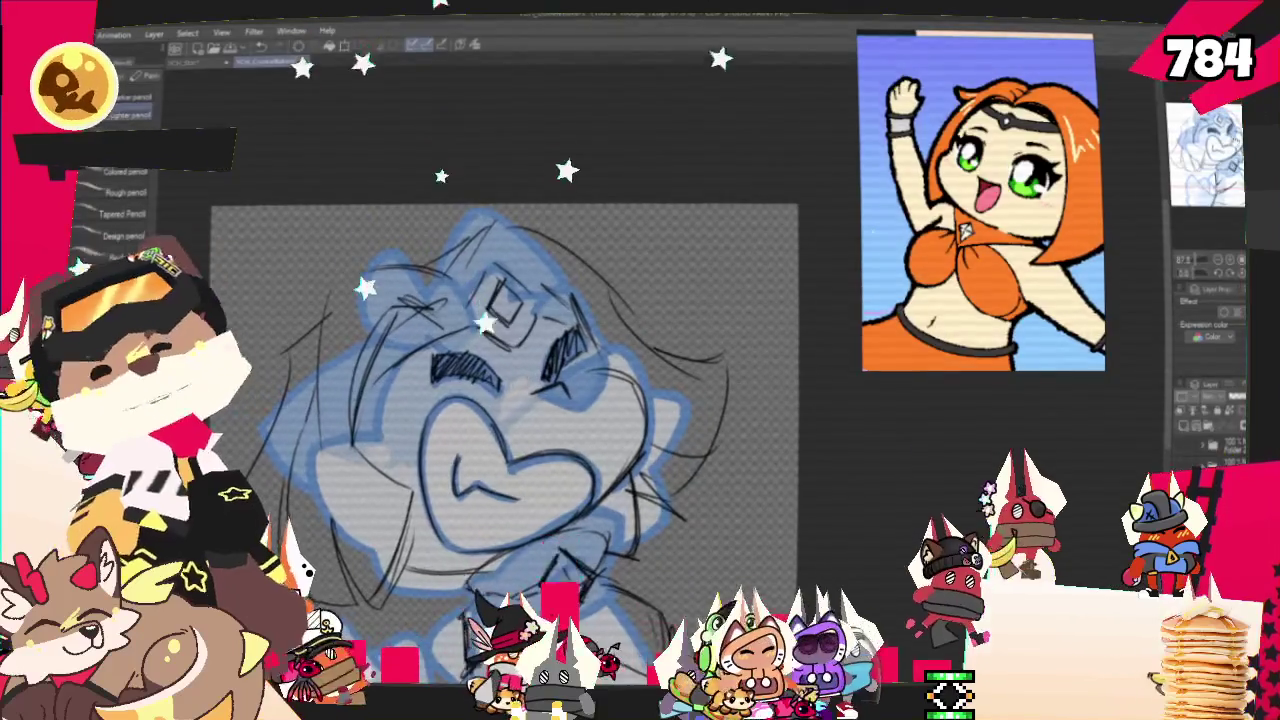
pyautogui.hscroll(-1, 510, 400)
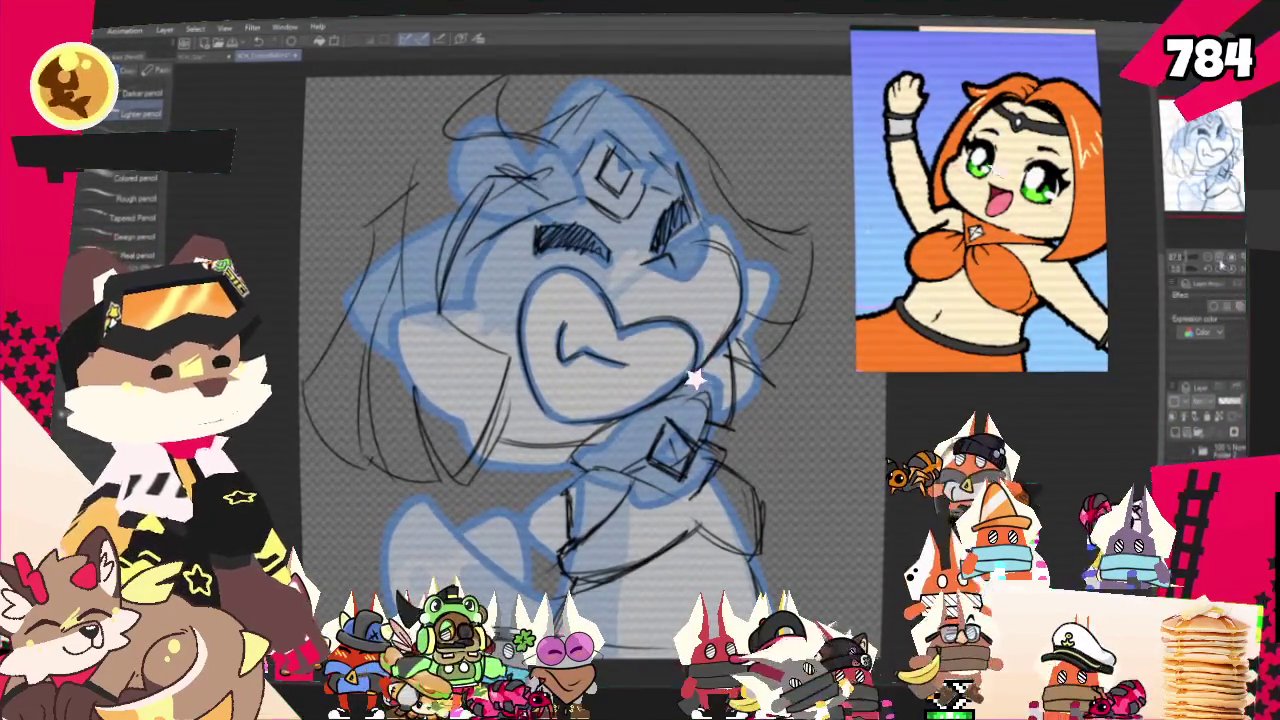
pyautogui.moveTo(1222, 263); pyautogui.dragTo(1190, 225)
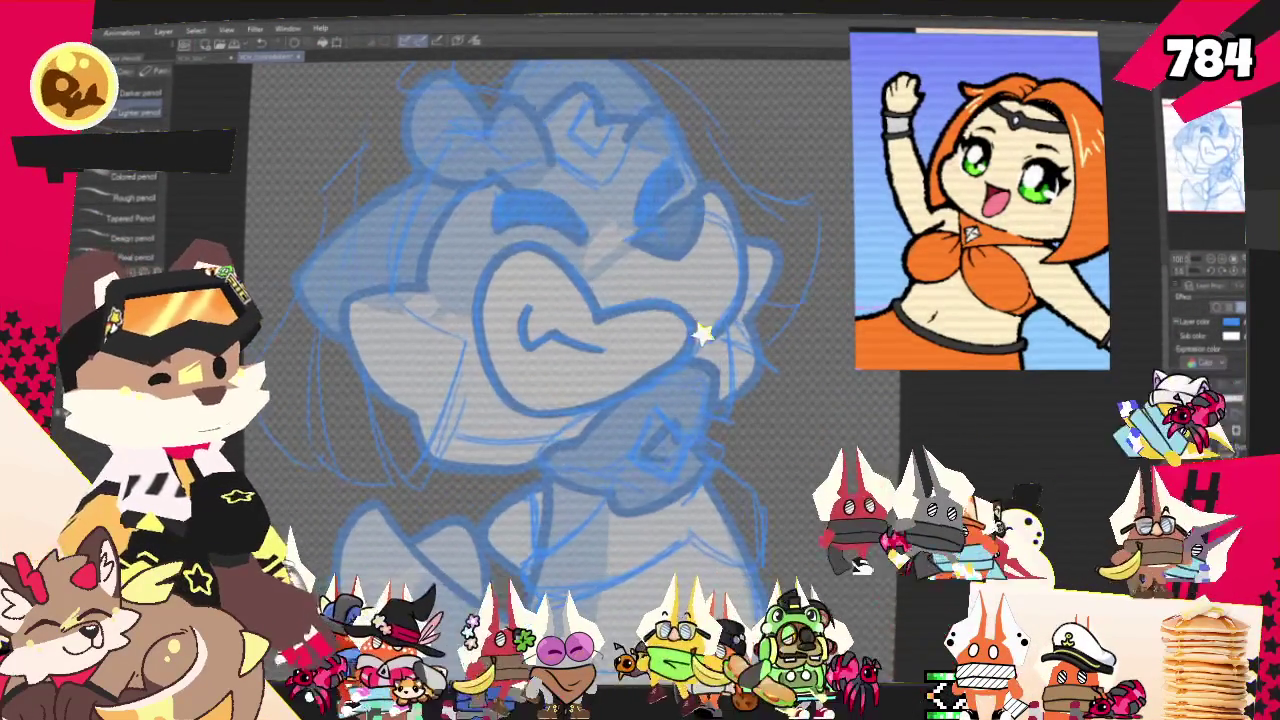
pyautogui.hotkey('ctrl', '-')
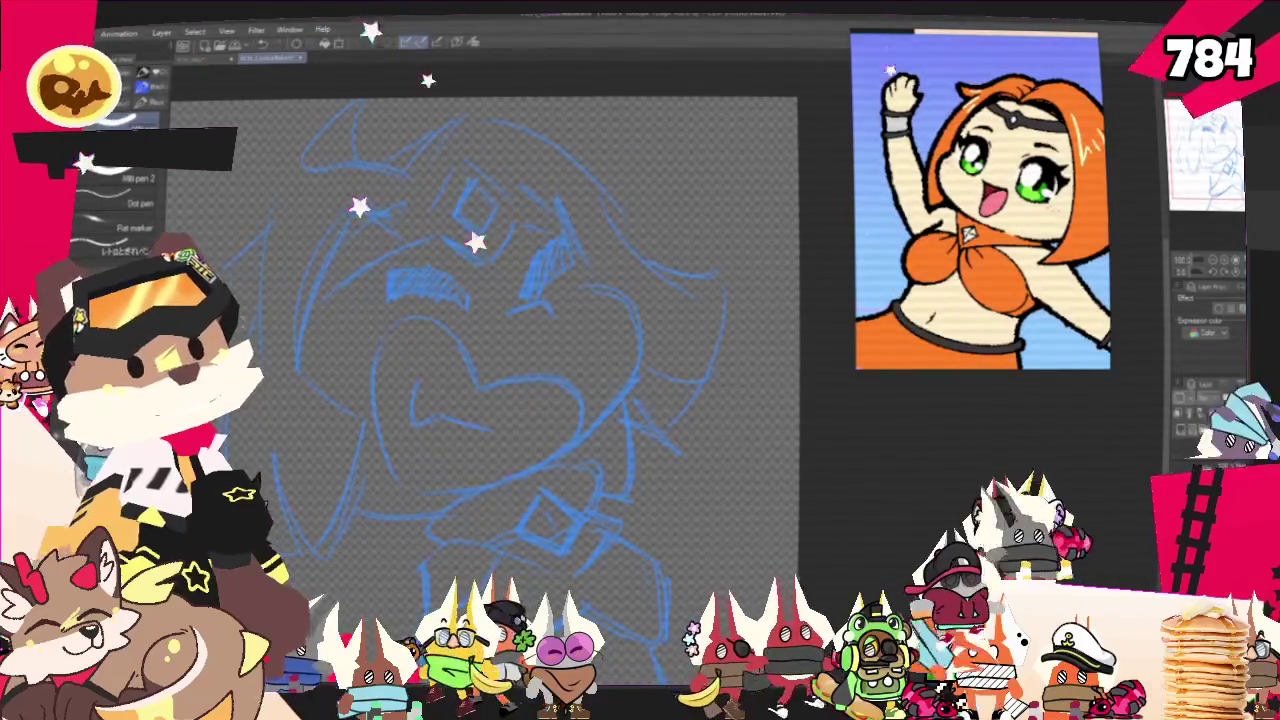
# Ink both eyes solid black, outlining and filling the right eye, then the left.
pyautogui.hotkey('ctrl', '+')
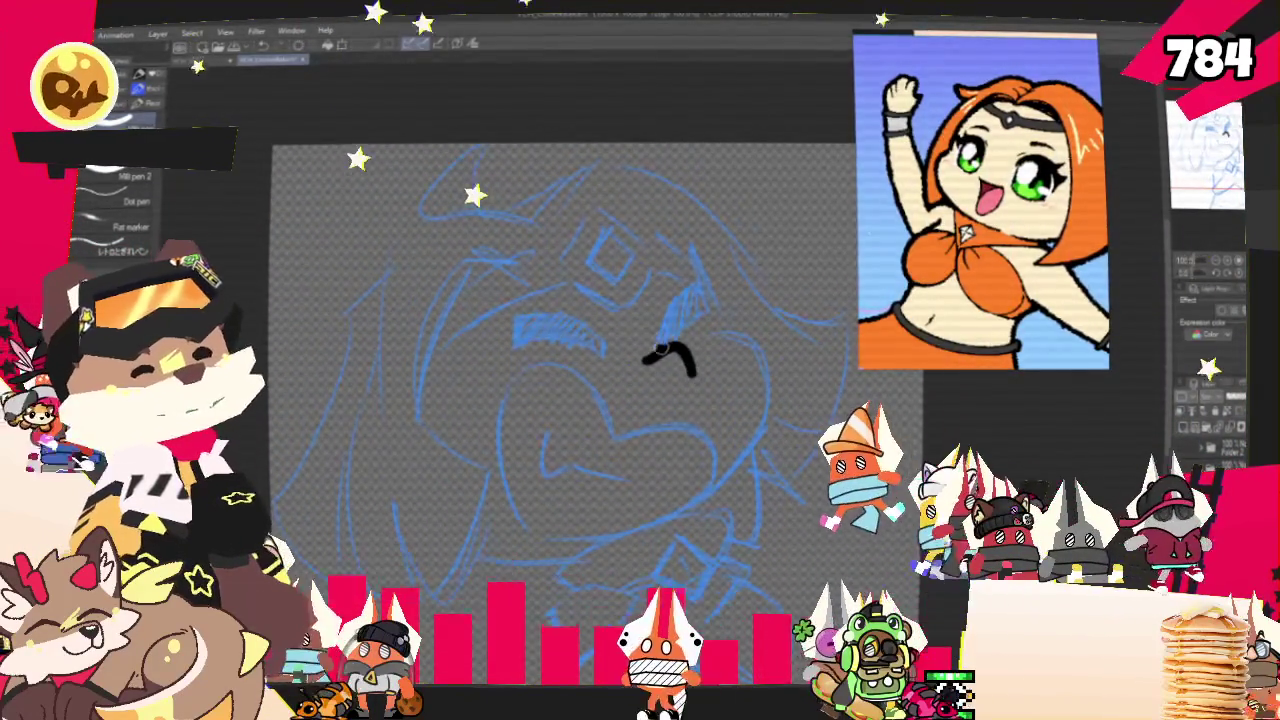
pyautogui.moveTo(690, 293); pyautogui.dragTo(662, 355)
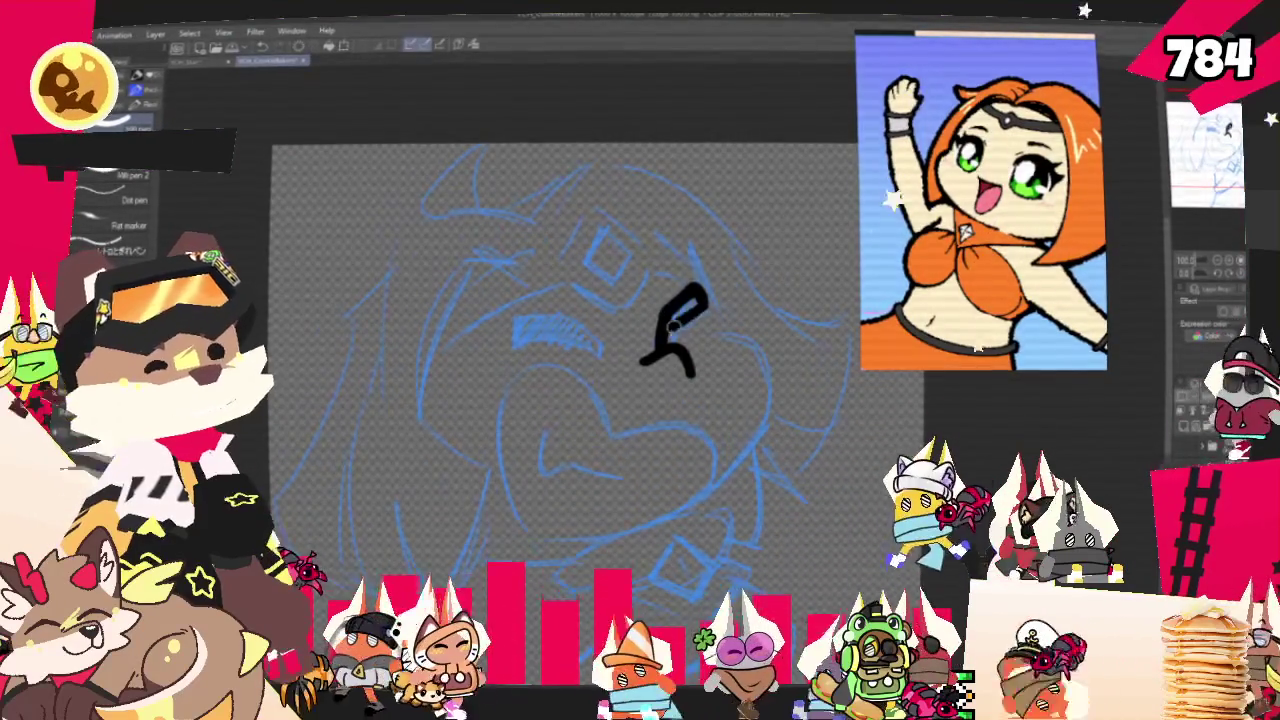
pyautogui.moveTo(700, 295); pyautogui.dragTo(650, 345)
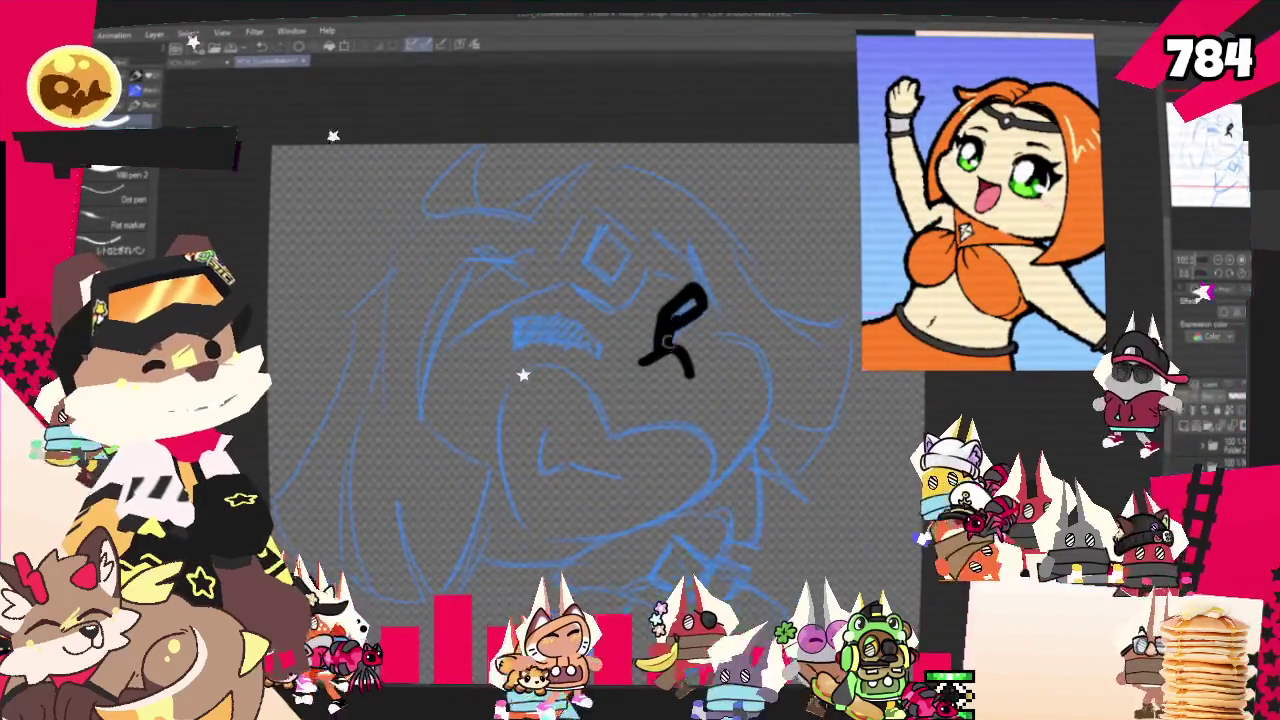
pyautogui.moveTo(692, 300); pyautogui.dragTo(662, 345)
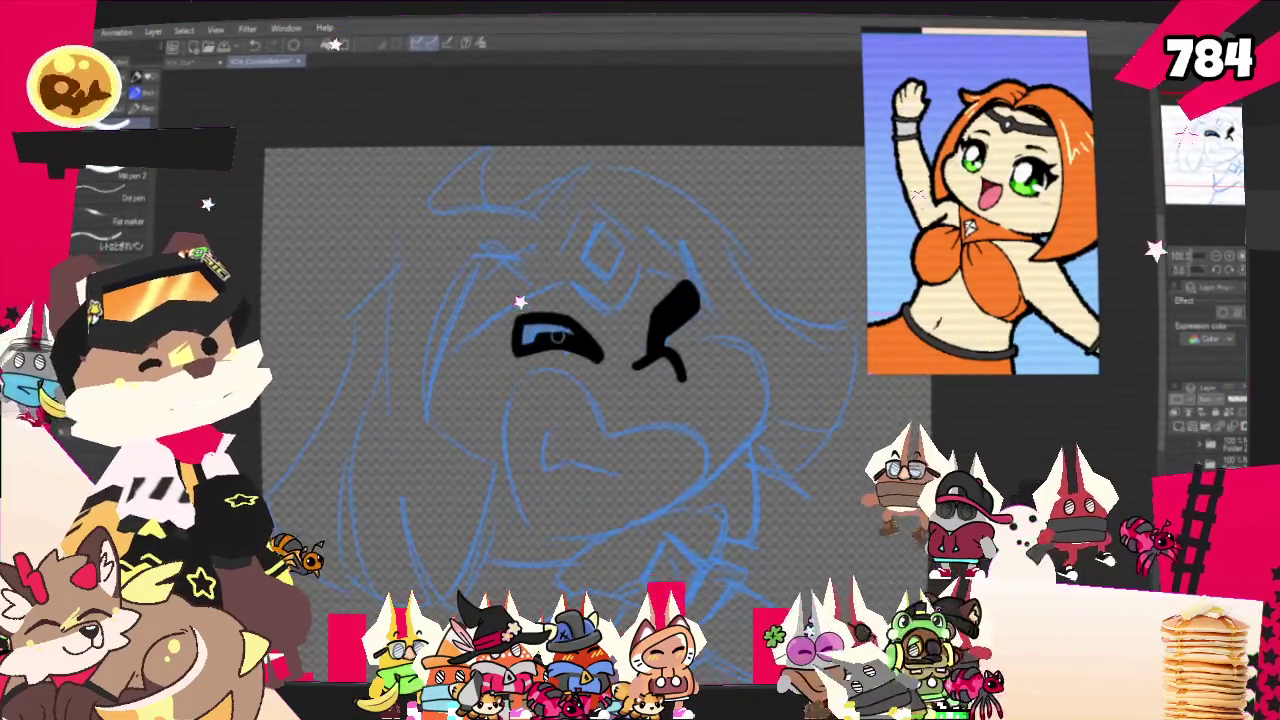
pyautogui.moveTo(560, 338); pyautogui.dragTo(630, 362)
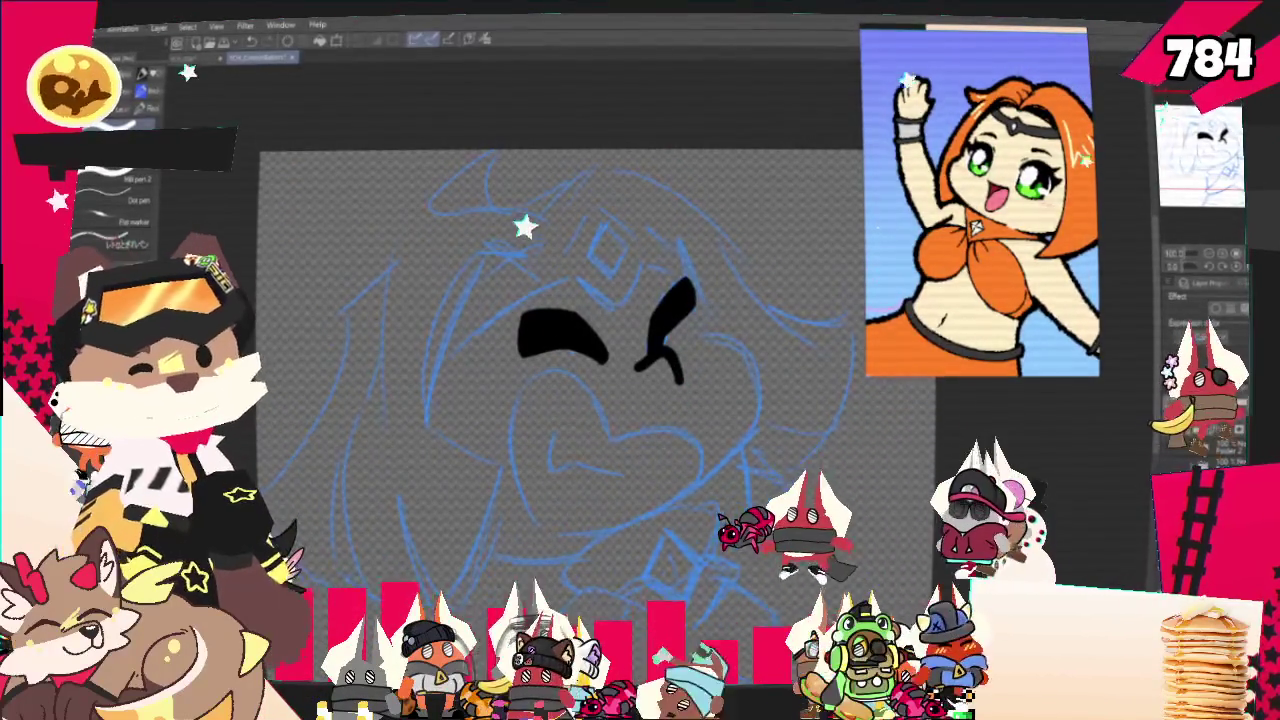
pyautogui.scroll(1, 636, 524)
pyautogui.scroll(-1, 600, 350)
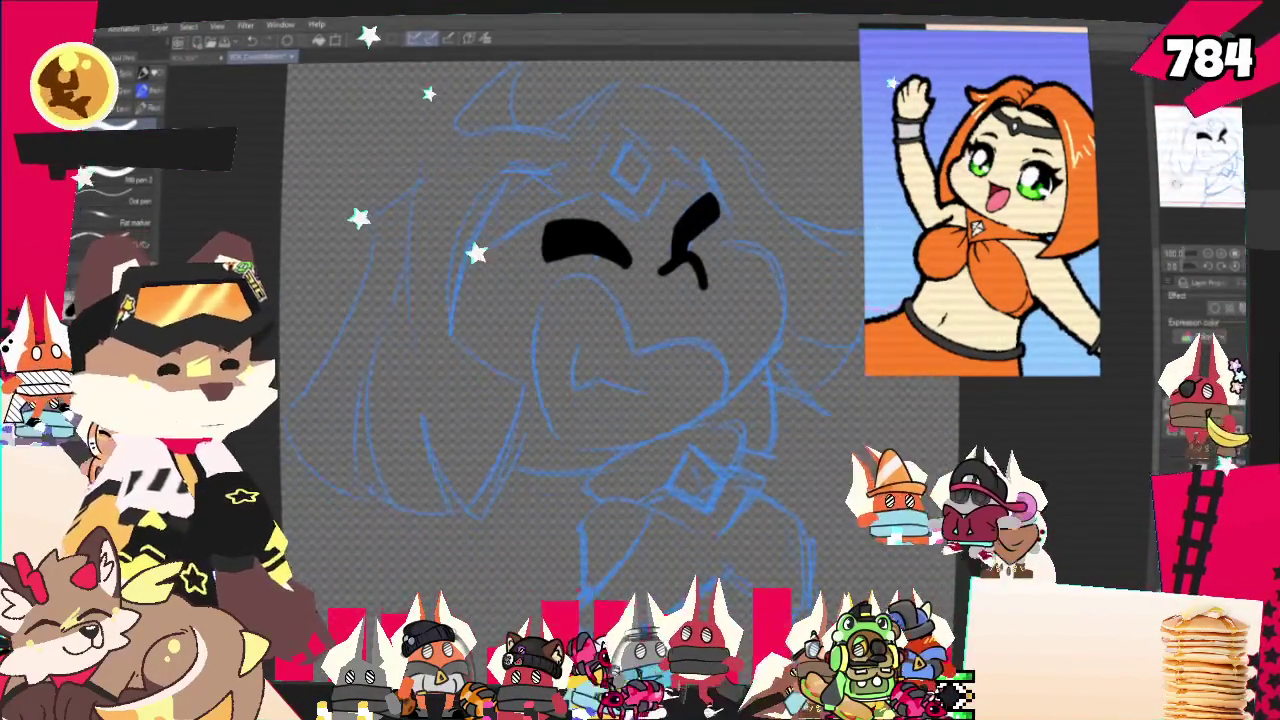
# Ink the heart-shaped open mouth outline, redoing the first curve until it fits.
pyautogui.moveTo(545, 285); pyautogui.dragTo(575, 460)
pyautogui.hotkey('ctrl', 'z')
pyautogui.moveTo(610, 280); pyautogui.dragTo(600, 460)
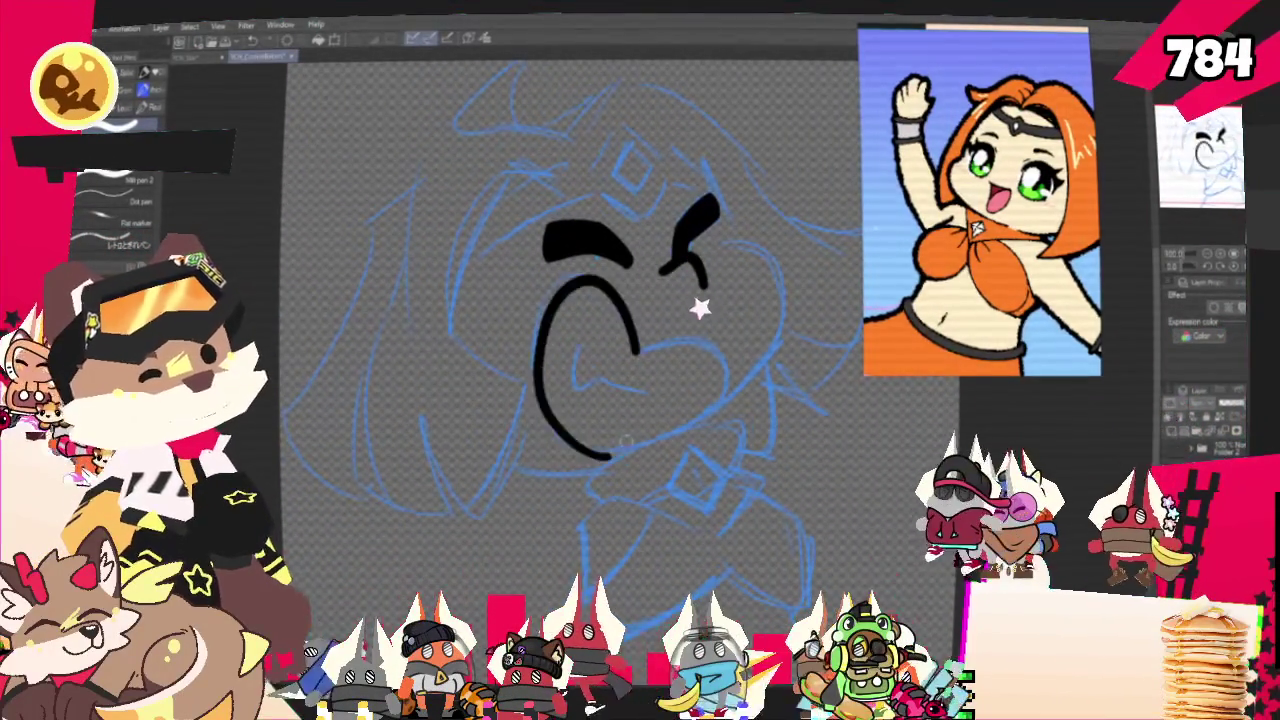
pyautogui.hotkey('ctrl', 'z')
pyautogui.moveTo(610, 280); pyautogui.dragTo(600, 460)
pyautogui.hotkey('ctrl', 'z')
pyautogui.moveTo(636, 360); pyautogui.dragTo(582, 458)
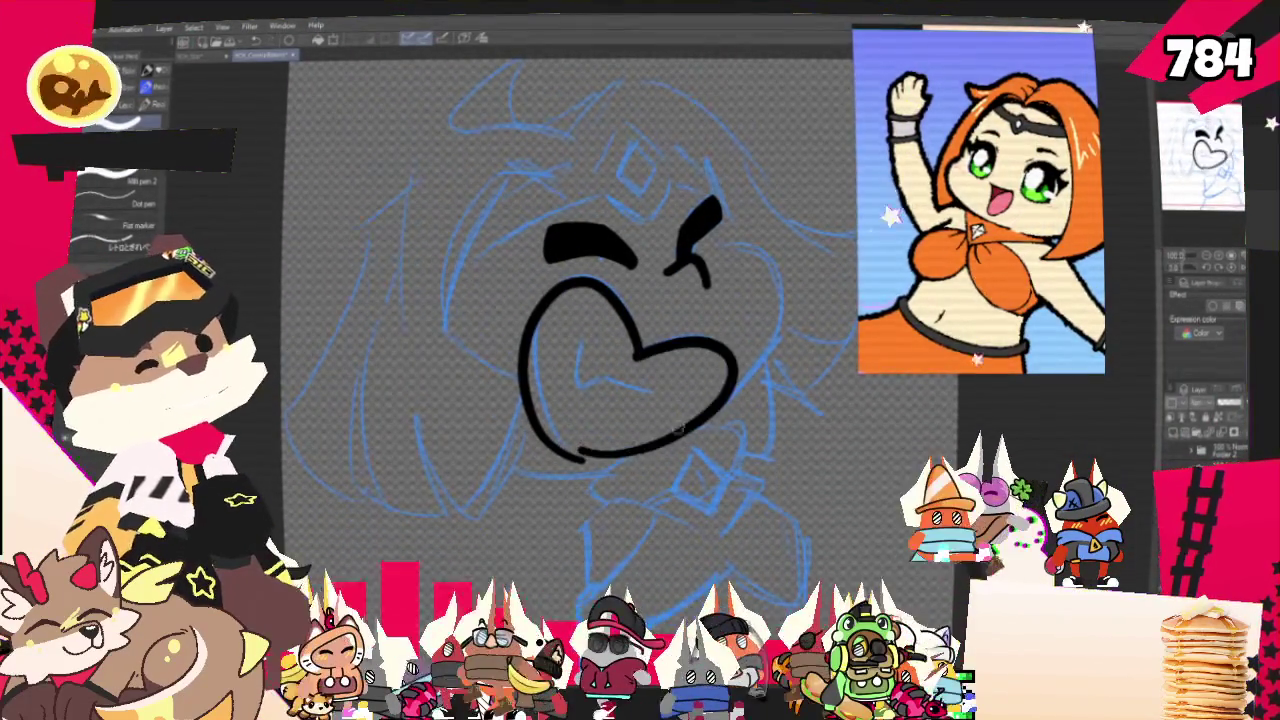
pyautogui.moveTo(715, 345); pyautogui.dragTo(558, 462)
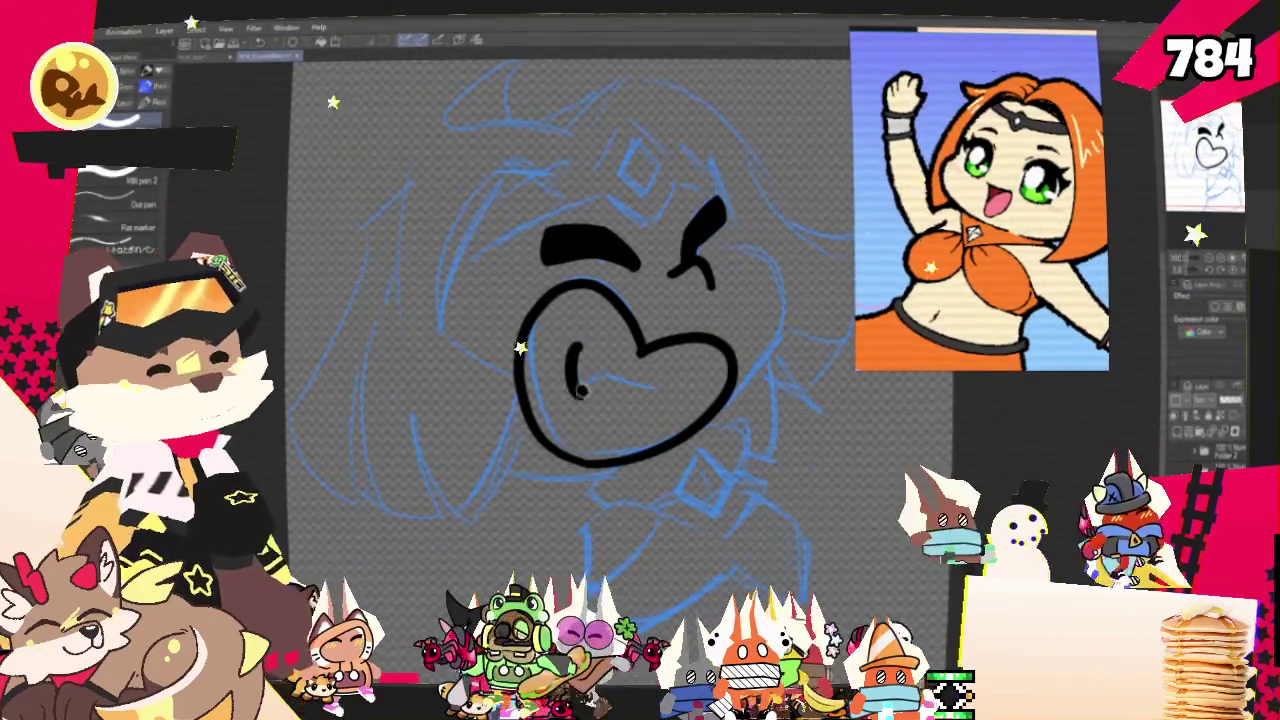
# Add a thick hooked stroke inside the mouth and begin the right cheek contour.
pyautogui.moveTo(570, 350); pyautogui.dragTo(584, 393)
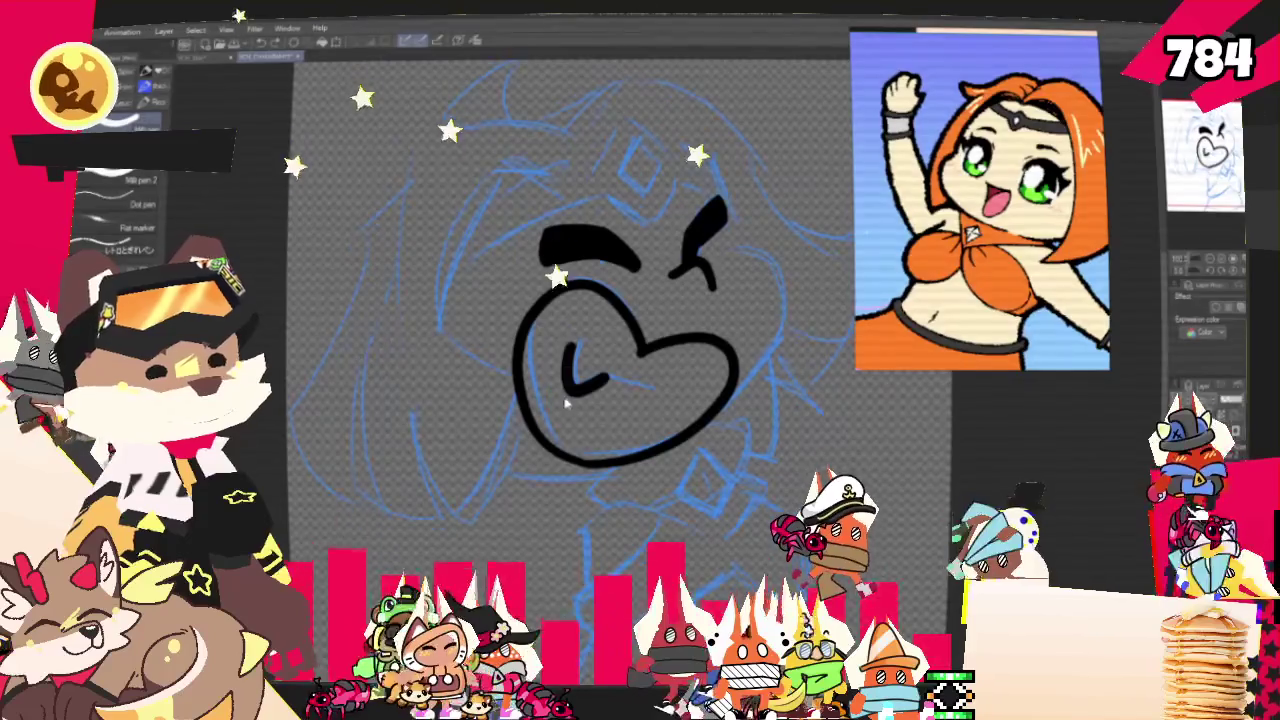
pyautogui.hotkey('ctrl', 'z')
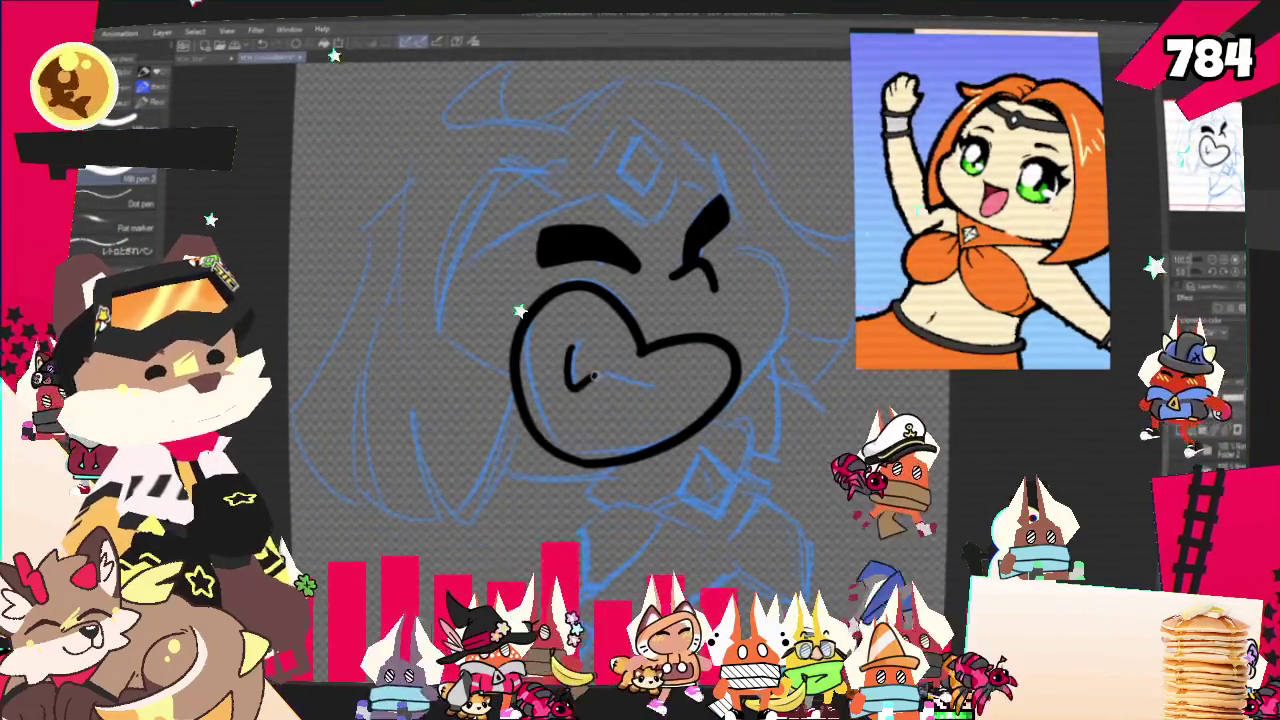
pyautogui.moveTo(566, 346)
pyautogui.mouseDown()
pyautogui.moveTo(600, 378)
pyautogui.moveTo(658, 389)
pyautogui.mouseUp()
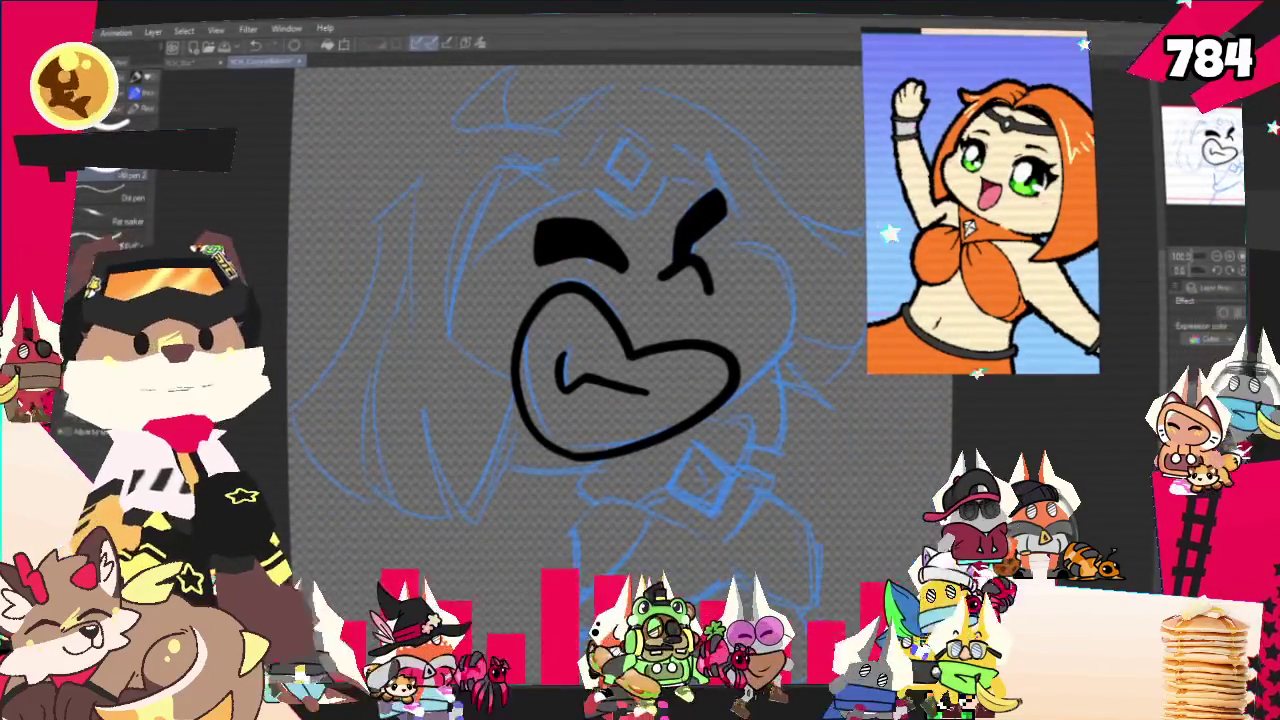
pyautogui.moveTo(600, 350); pyautogui.dragTo(508, 390)
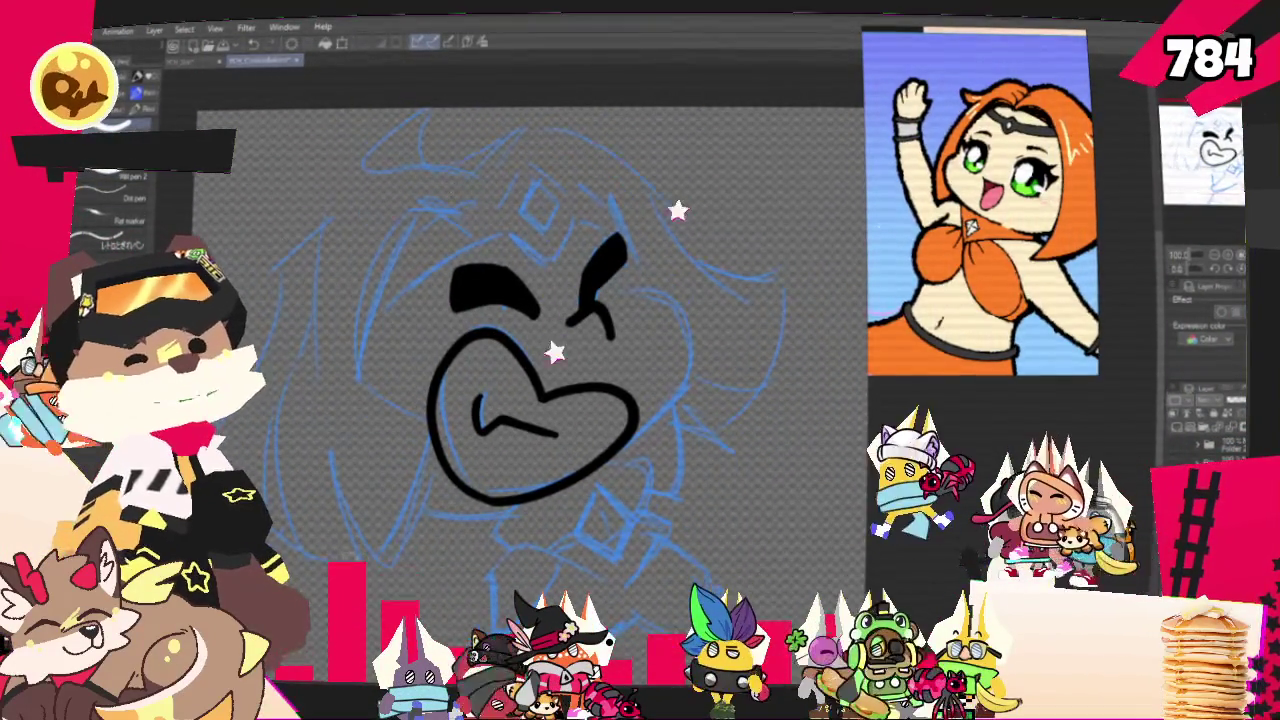
pyautogui.moveTo(640, 293); pyautogui.dragTo(615, 455)
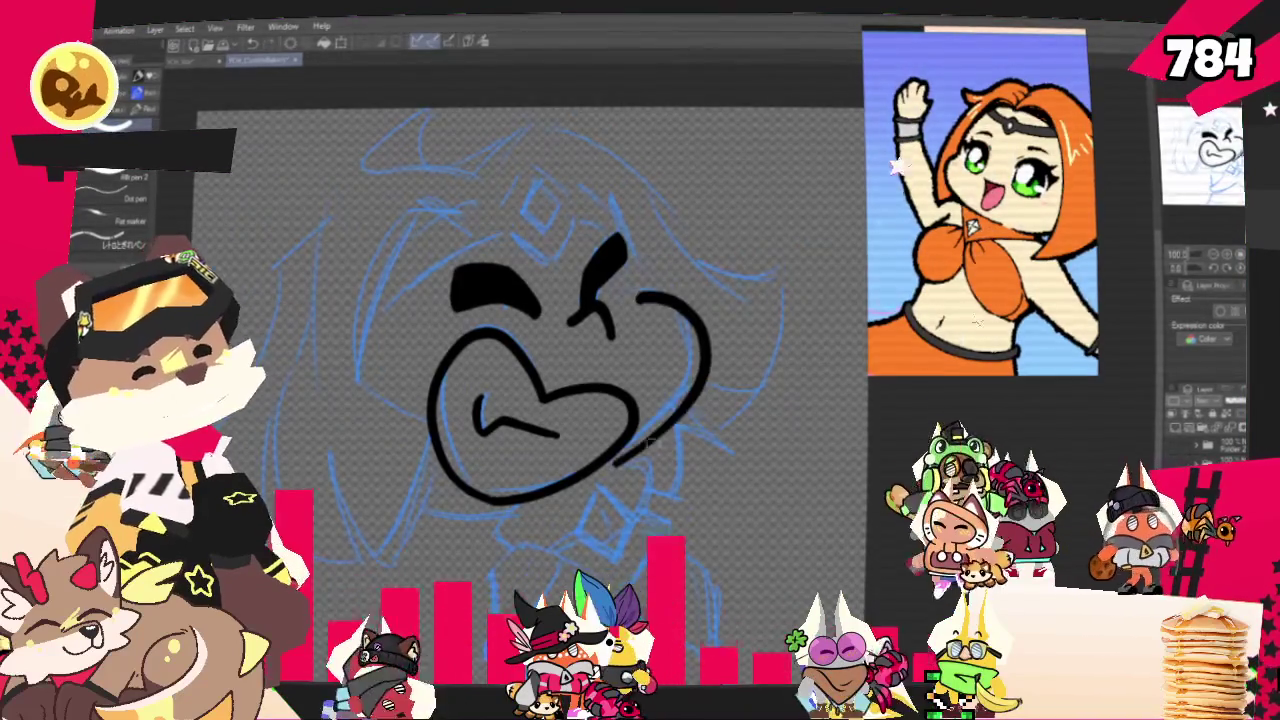
# Ink the right cheek contour and the headband line across the forehead.
pyautogui.moveTo(632, 288); pyautogui.dragTo(640, 432)
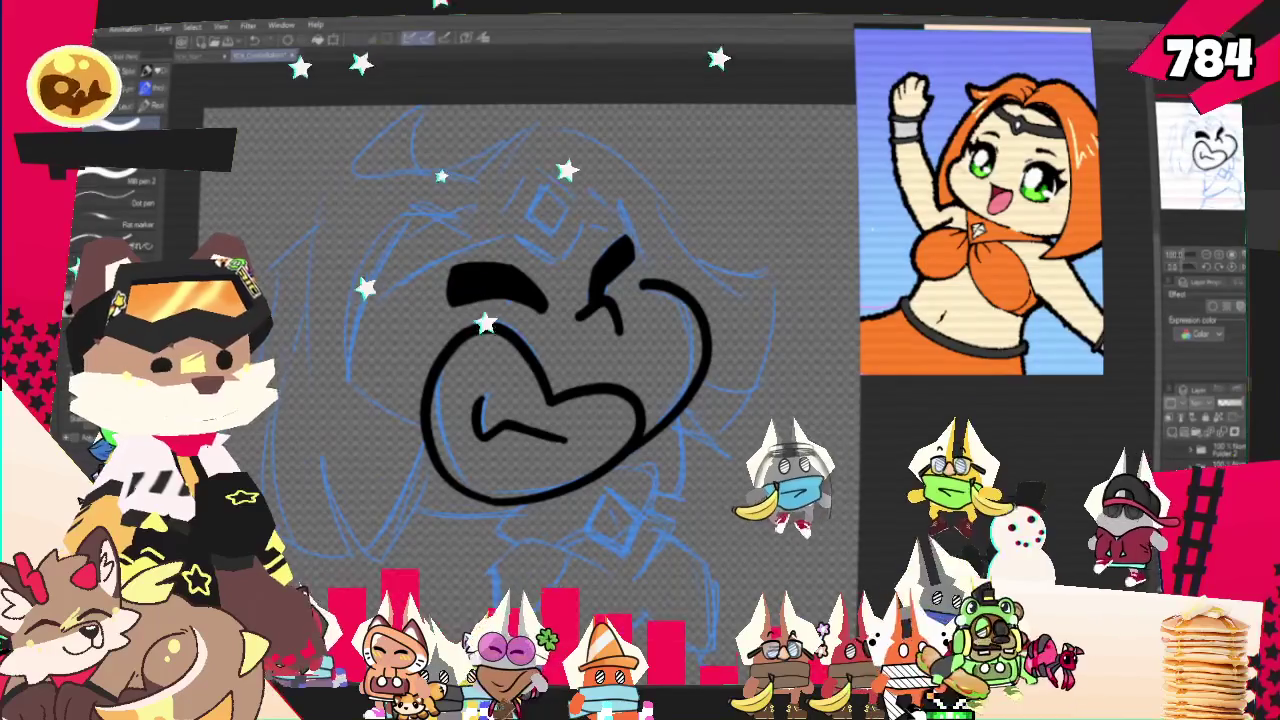
pyautogui.moveTo(500, 380); pyautogui.dragTo(558, 398)
pyautogui.moveTo(733, 267); pyautogui.dragTo(737, 289)
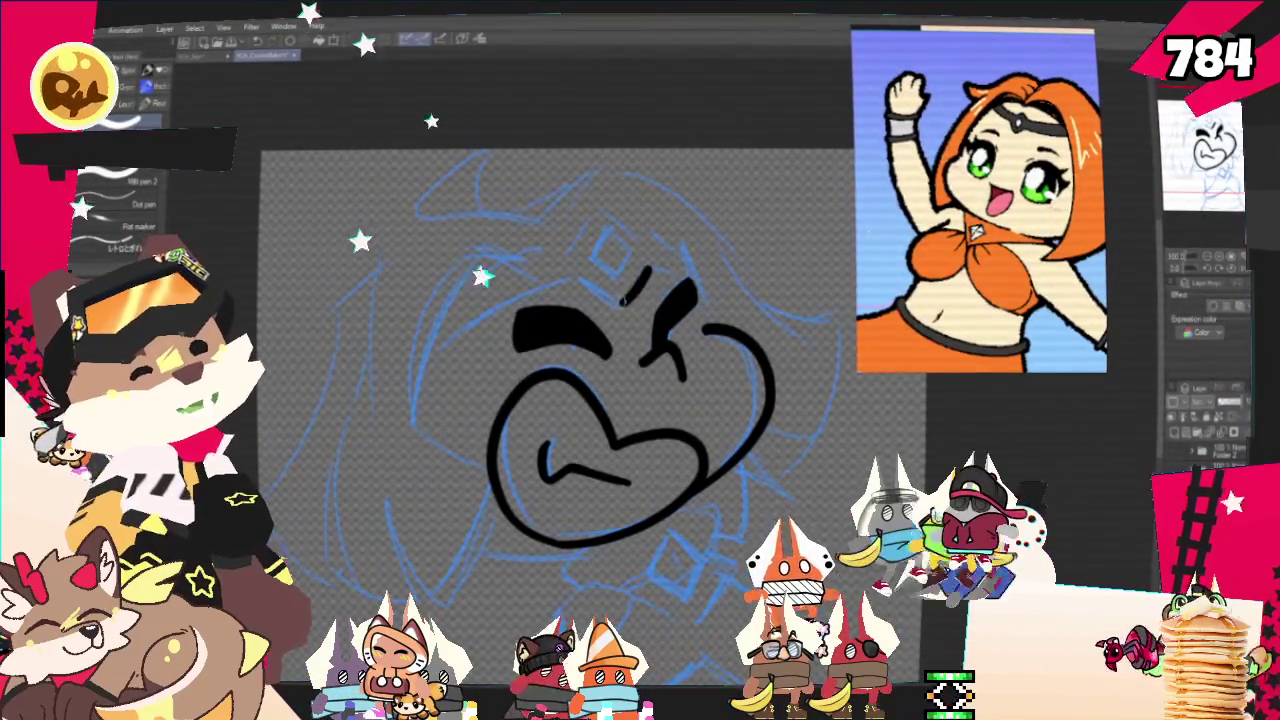
pyautogui.moveTo(578, 276); pyautogui.dragTo(650, 272)
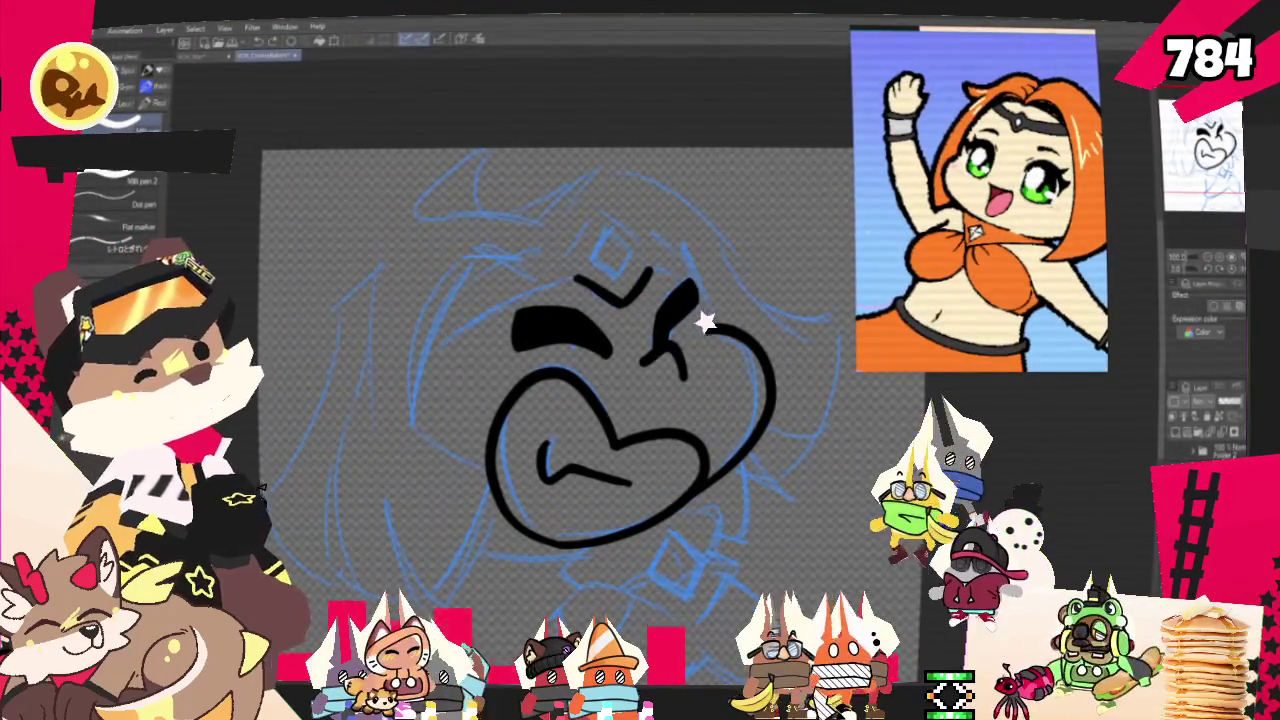
pyautogui.moveTo(580, 282); pyautogui.dragTo(435, 345)
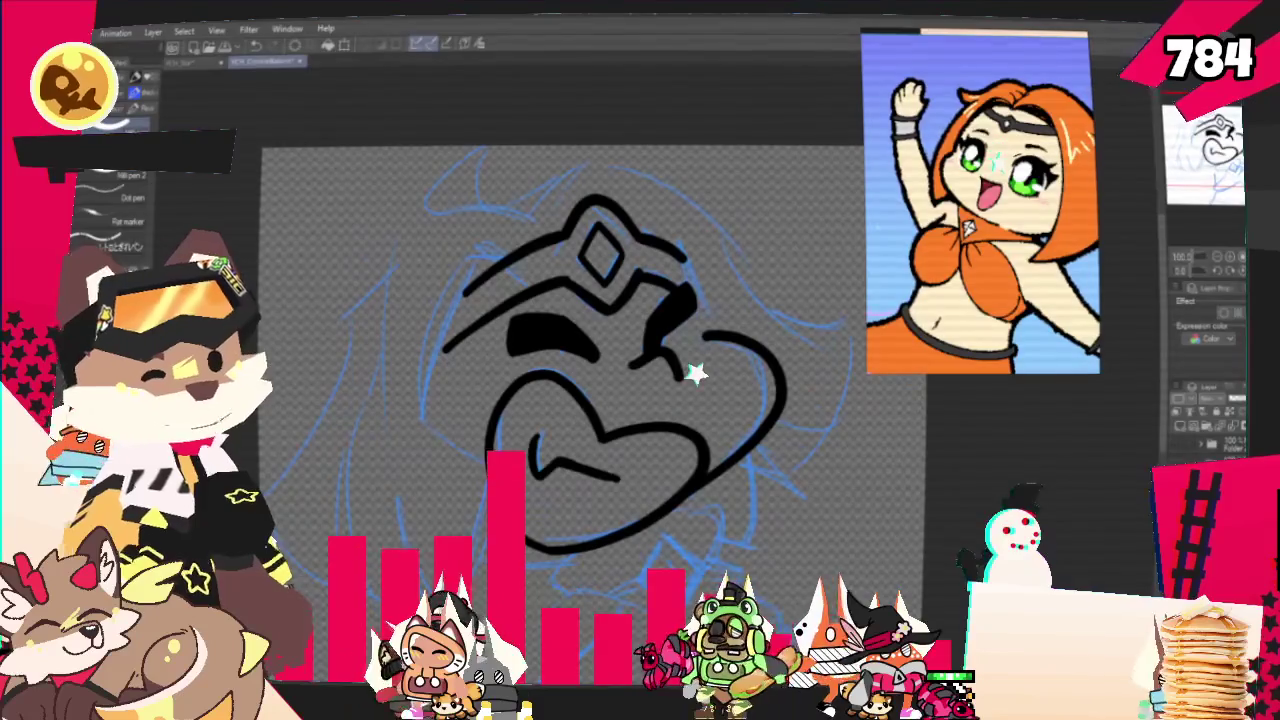
pyautogui.scroll(-3, 560, 340)
# Ink the top curve and left side of the hair outline.
pyautogui.moveTo(537, 163); pyautogui.dragTo(408, 170)
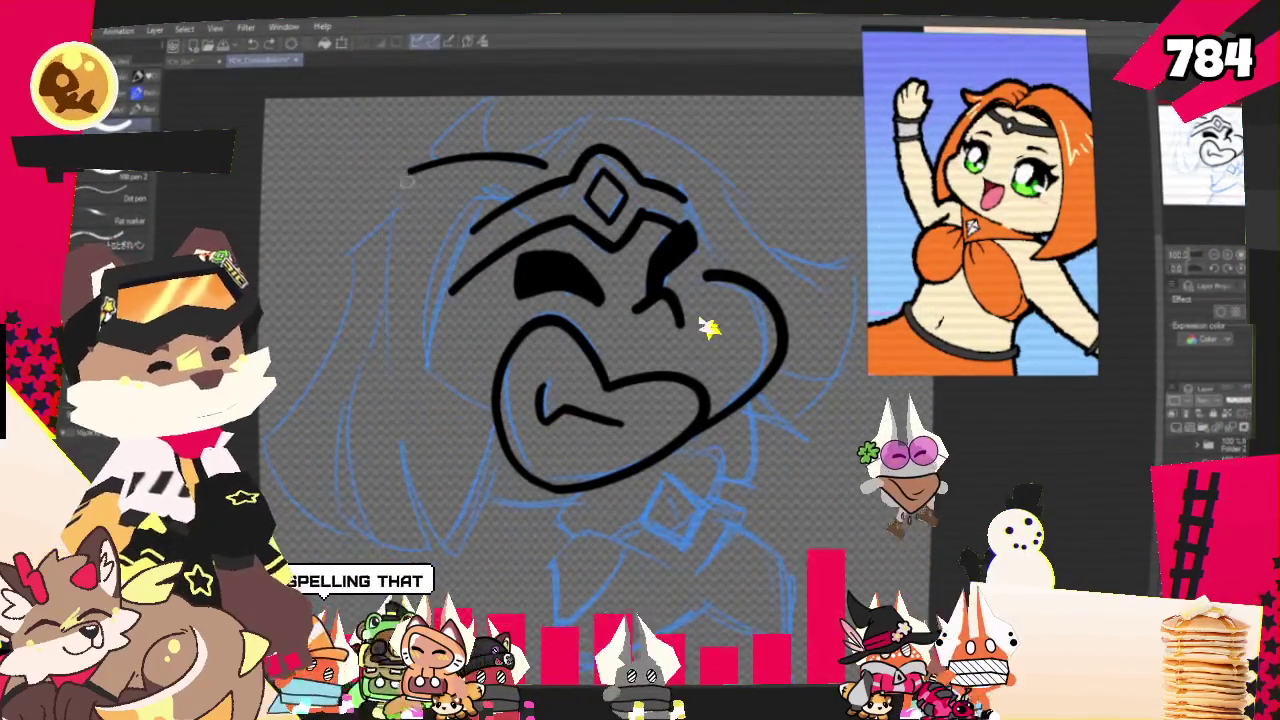
pyautogui.hotkey('ctrl', 'z')
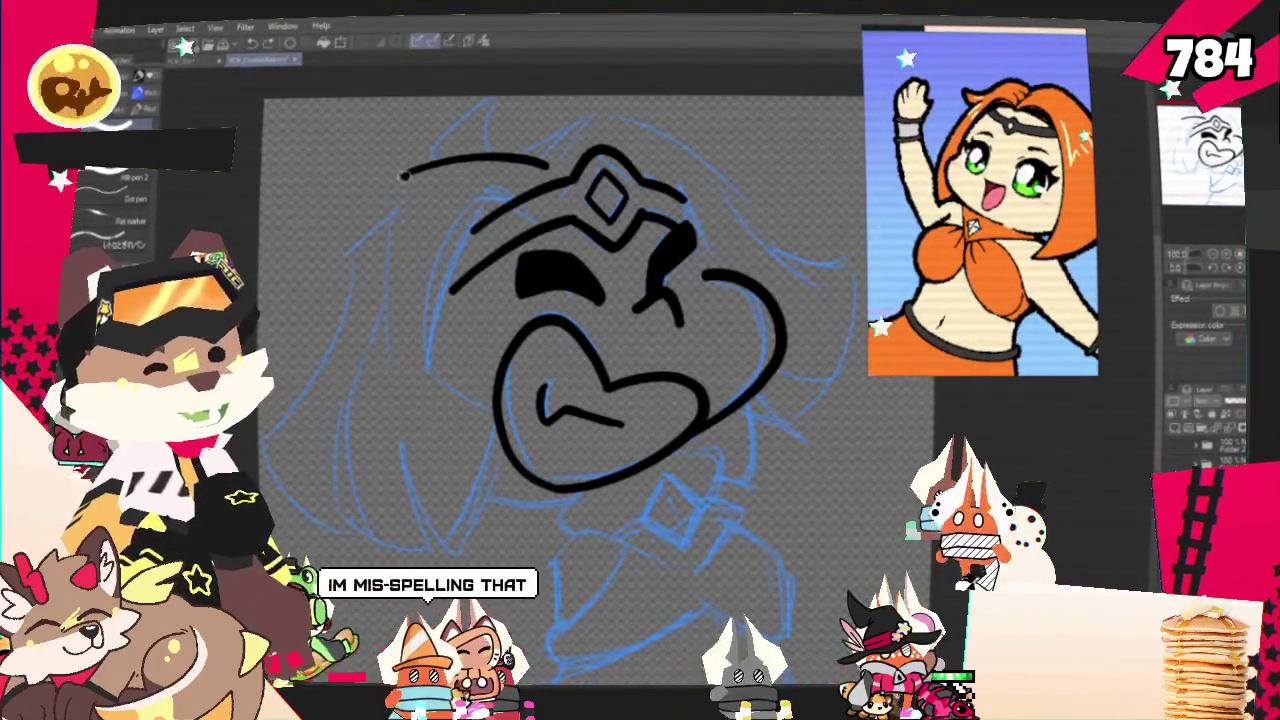
pyautogui.moveTo(405, 175); pyautogui.dragTo(388, 345)
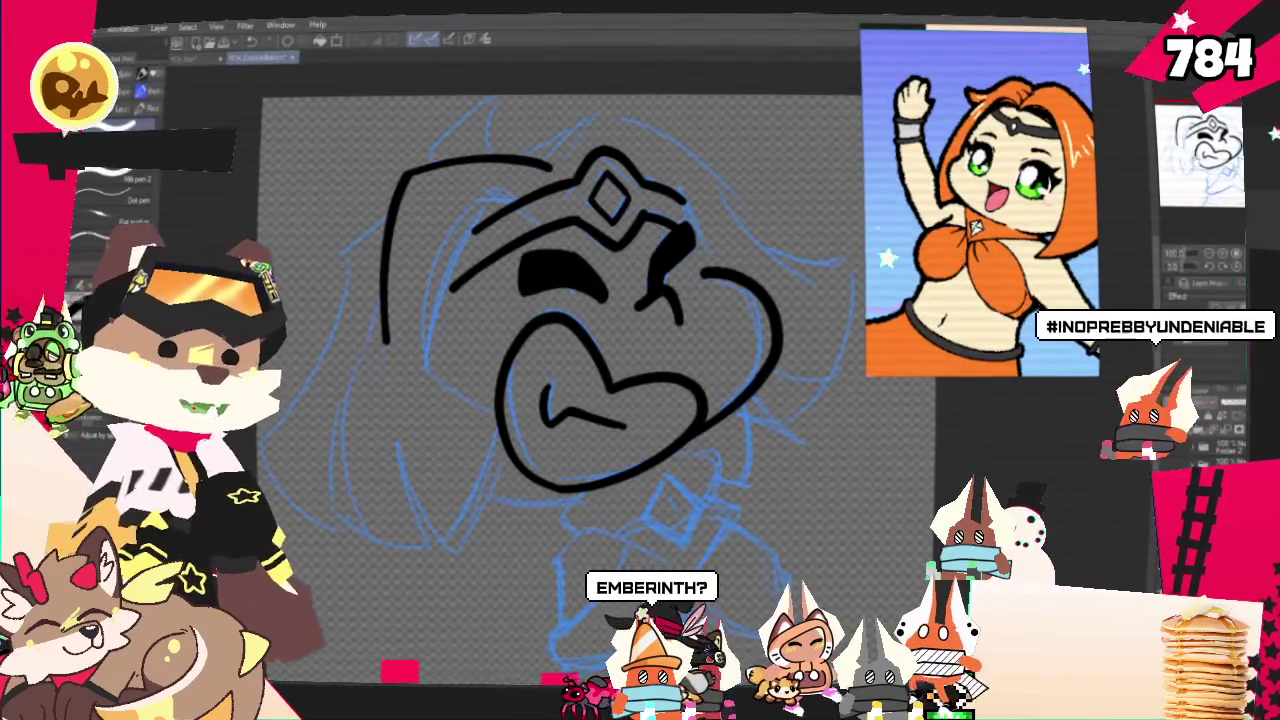
# Trace the curves running down the lower left of the face over the blue sketch.
pyautogui.moveTo(426, 395); pyautogui.dragTo(460, 430)
pyautogui.moveTo(470, 340); pyautogui.dragTo(459, 334)
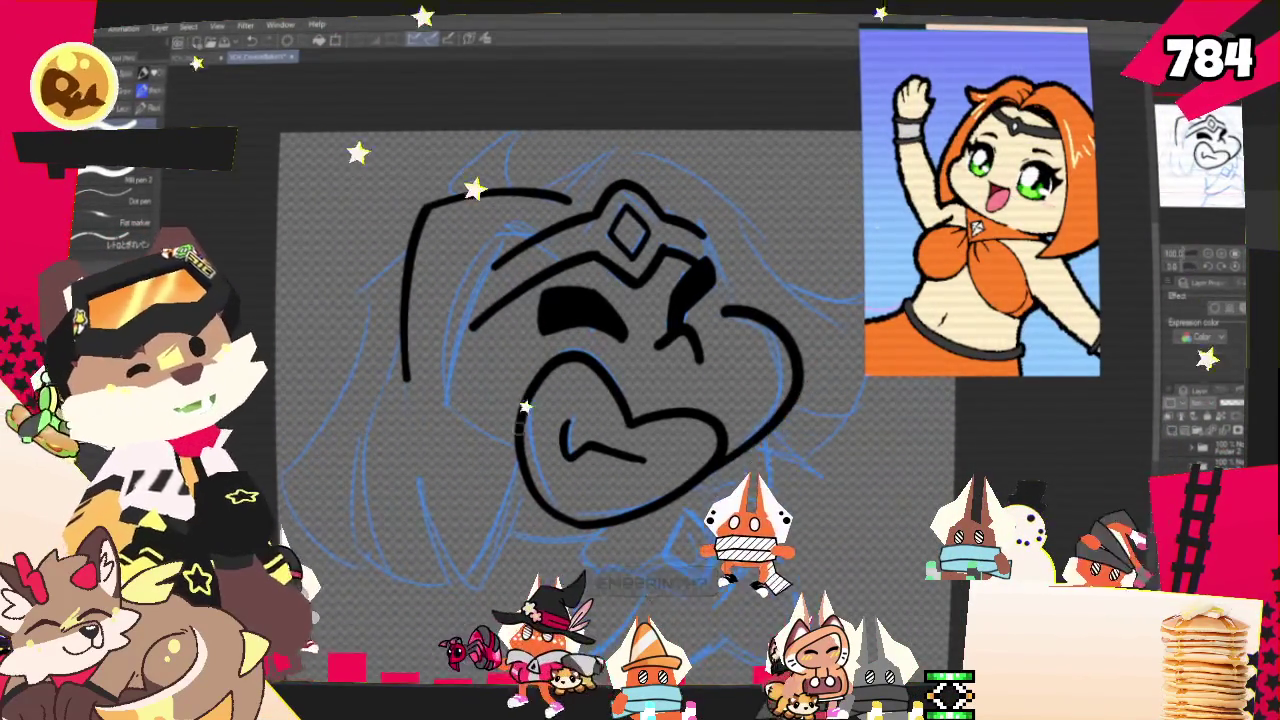
pyautogui.moveTo(445, 378); pyautogui.dragTo(530, 438)
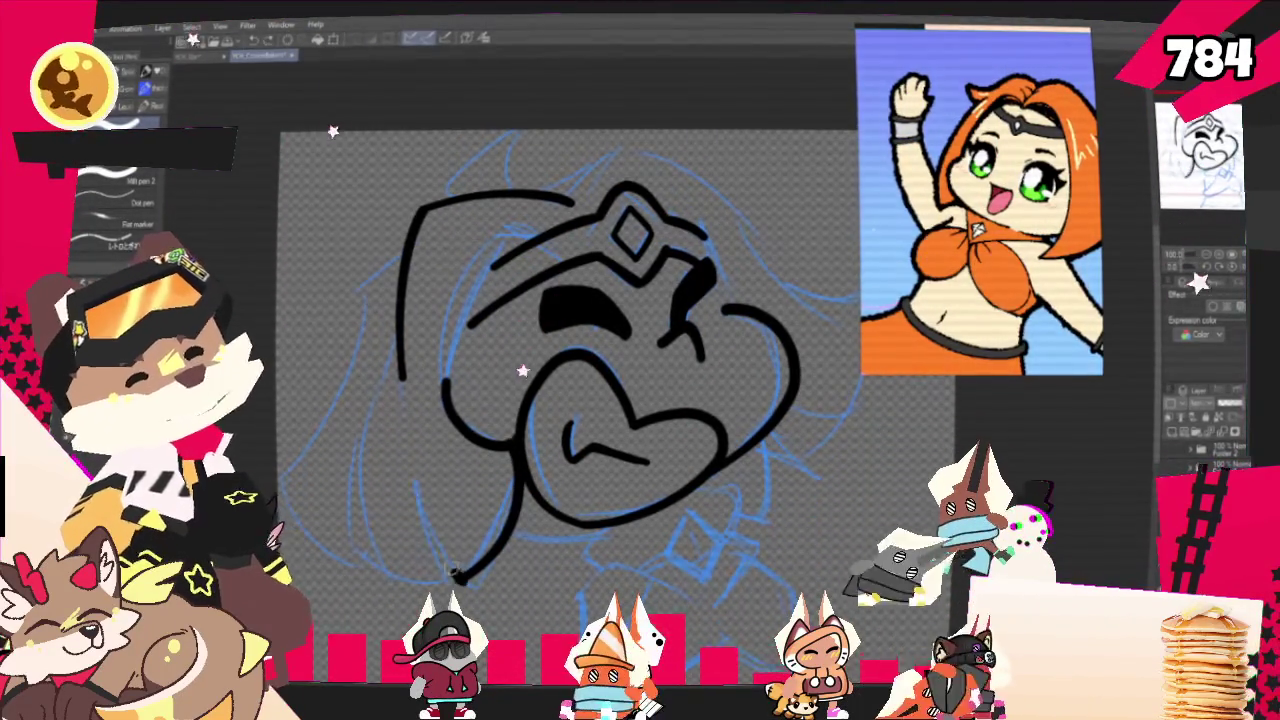
pyautogui.moveTo(408, 470); pyautogui.dragTo(465, 572)
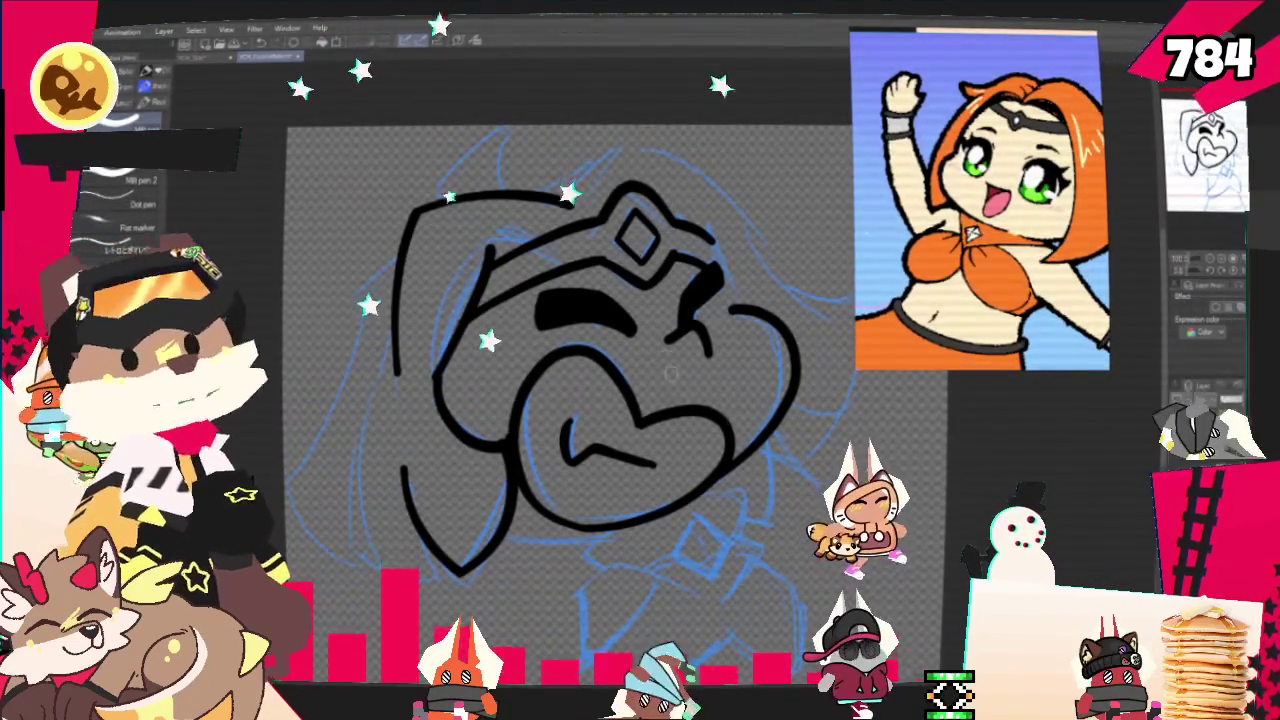
pyautogui.moveTo(681, 190); pyautogui.dragTo(786, 162)
# Ink the long outer outline of the left hair and an inner strand down to its tip.
pyautogui.moveTo(700, 300); pyautogui.dragTo(775, 262)
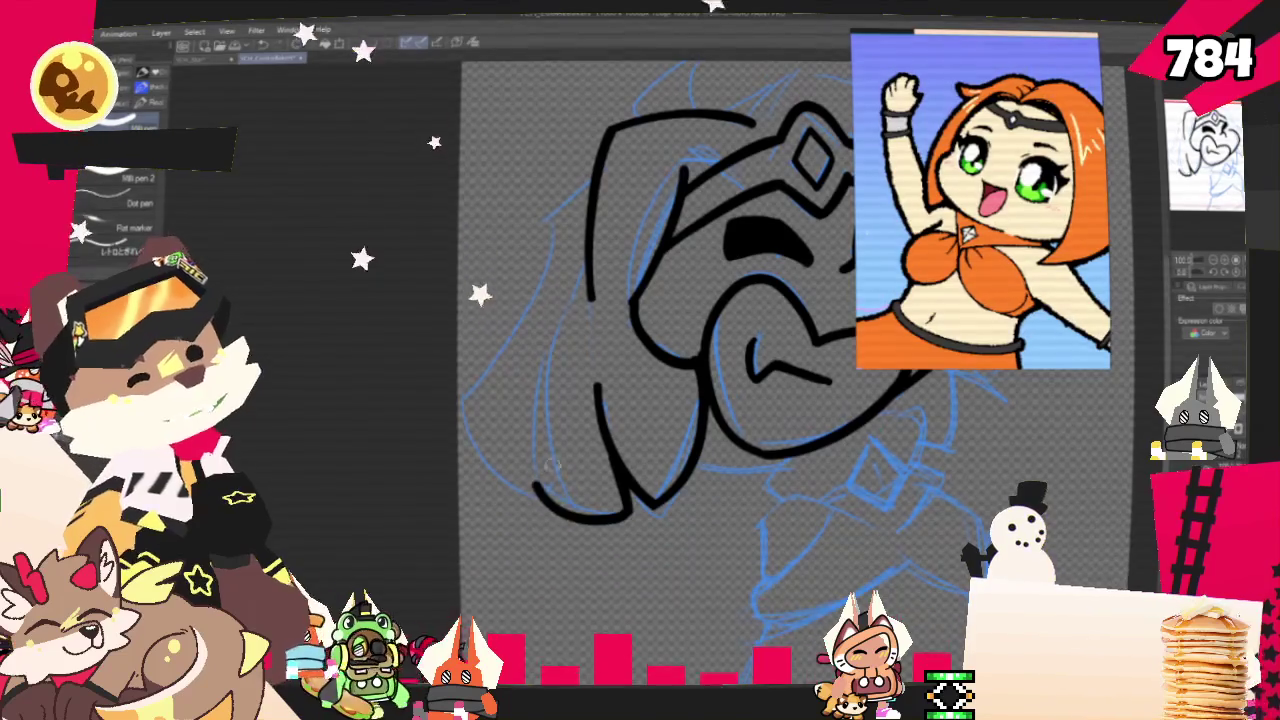
pyautogui.moveTo(468, 405); pyautogui.dragTo(527, 230)
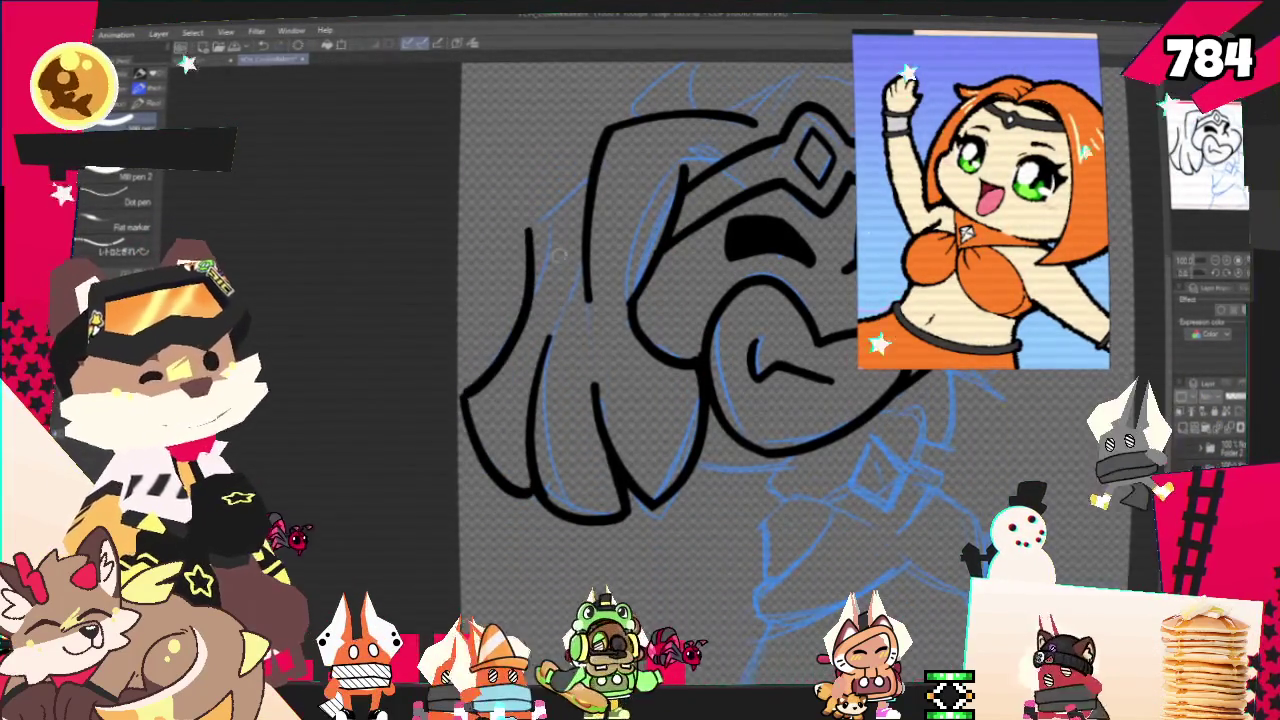
pyautogui.moveTo(462, 400); pyautogui.dragTo(588, 183)
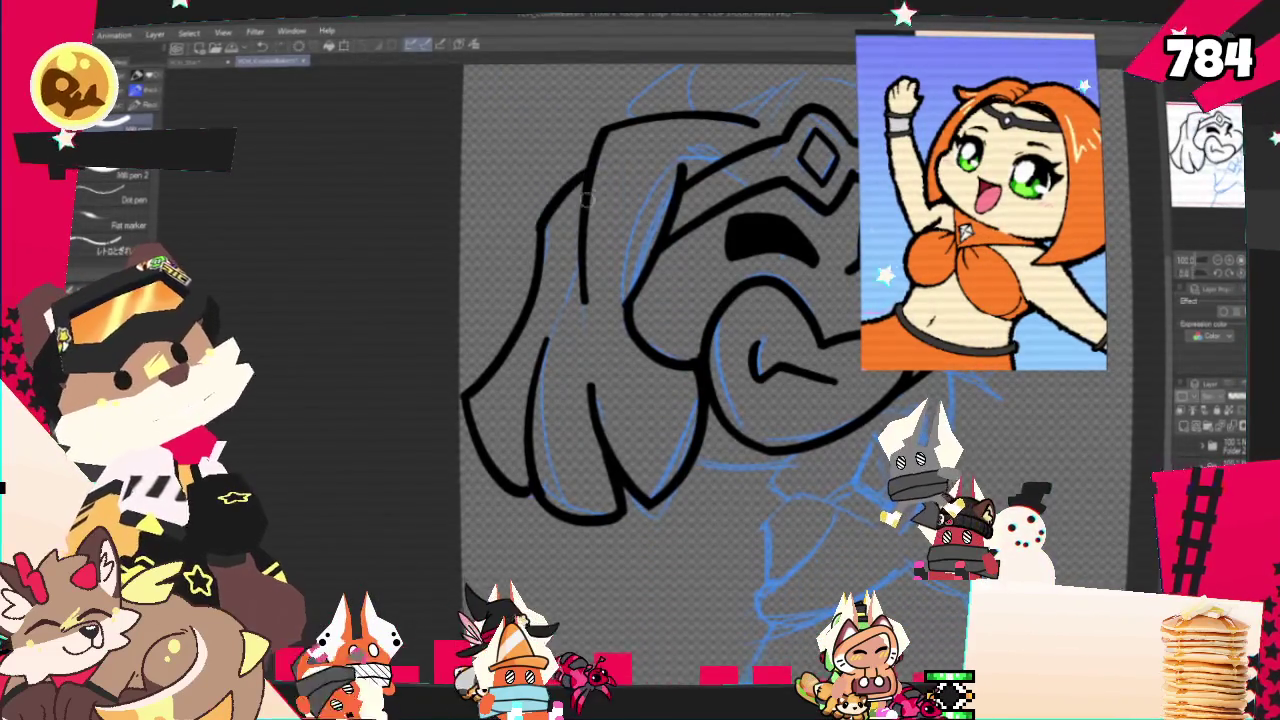
pyautogui.moveTo(703, 318)
pyautogui.mouseDown()
pyautogui.moveTo(620, 300)
pyautogui.moveTo(640, 290)
pyautogui.mouseUp()
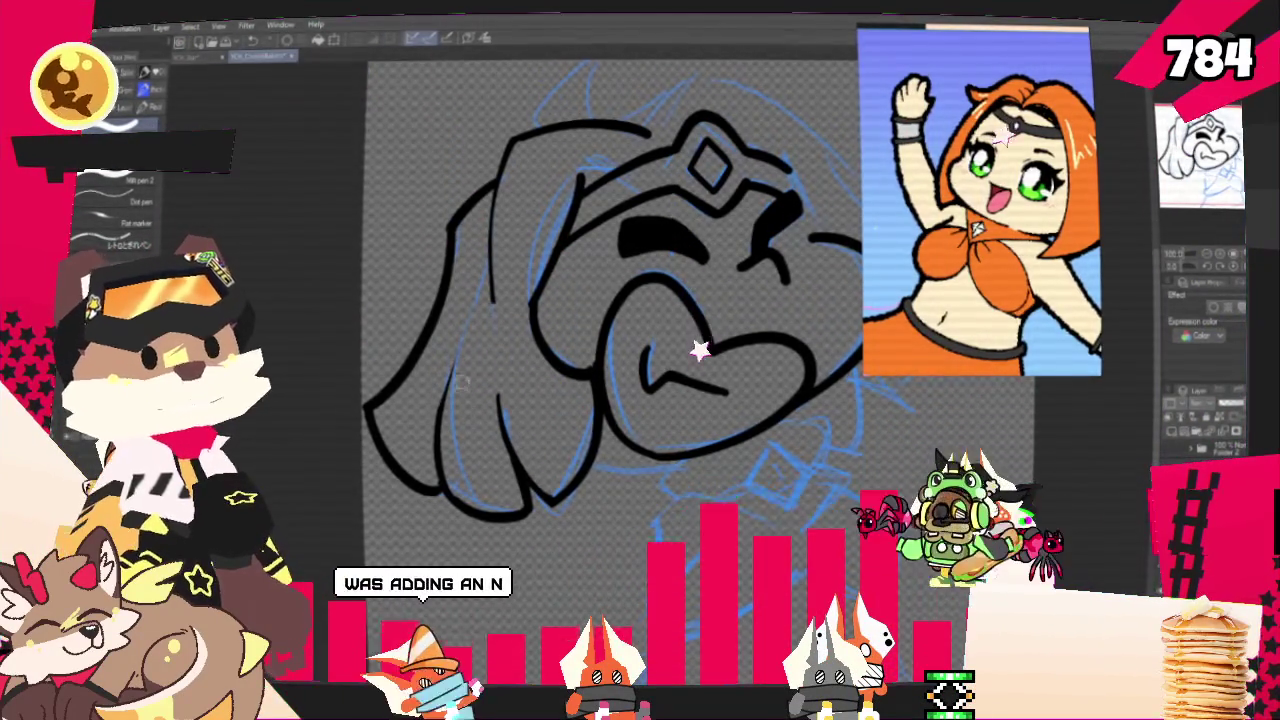
pyautogui.moveTo(494, 300); pyautogui.dragTo(527, 498)
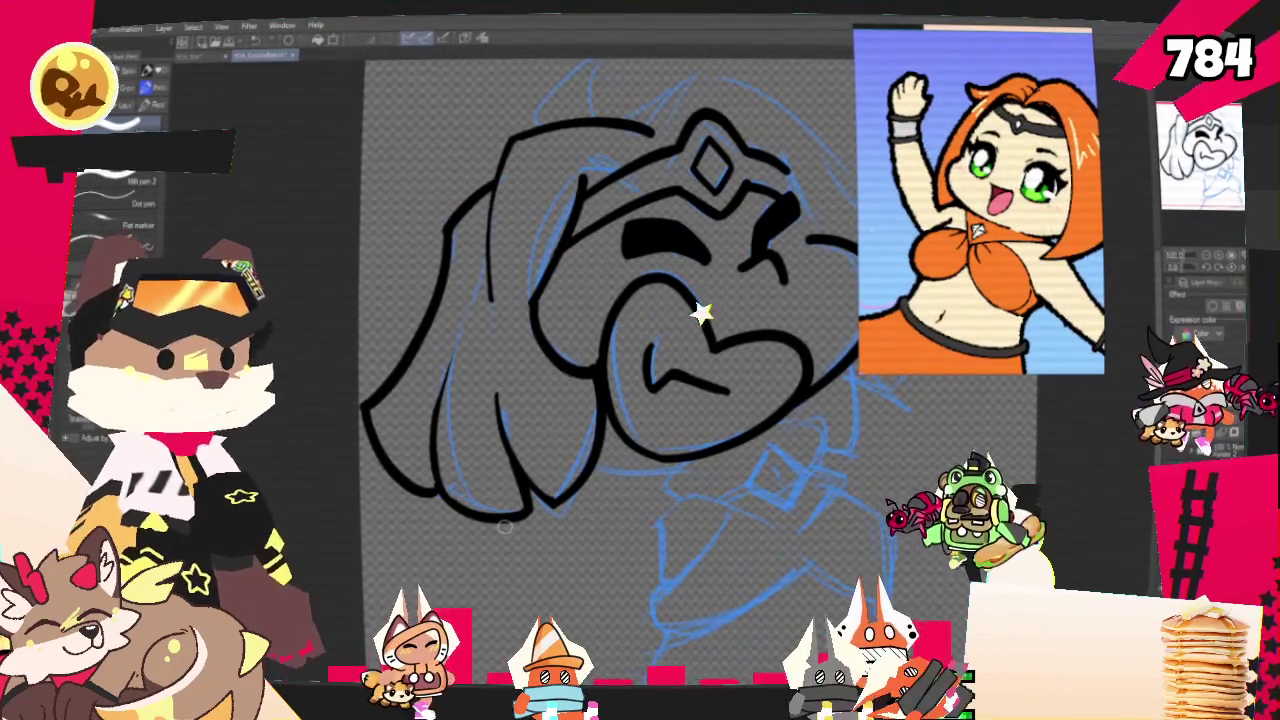
pyautogui.moveTo(504, 527); pyautogui.dragTo(411, 614)
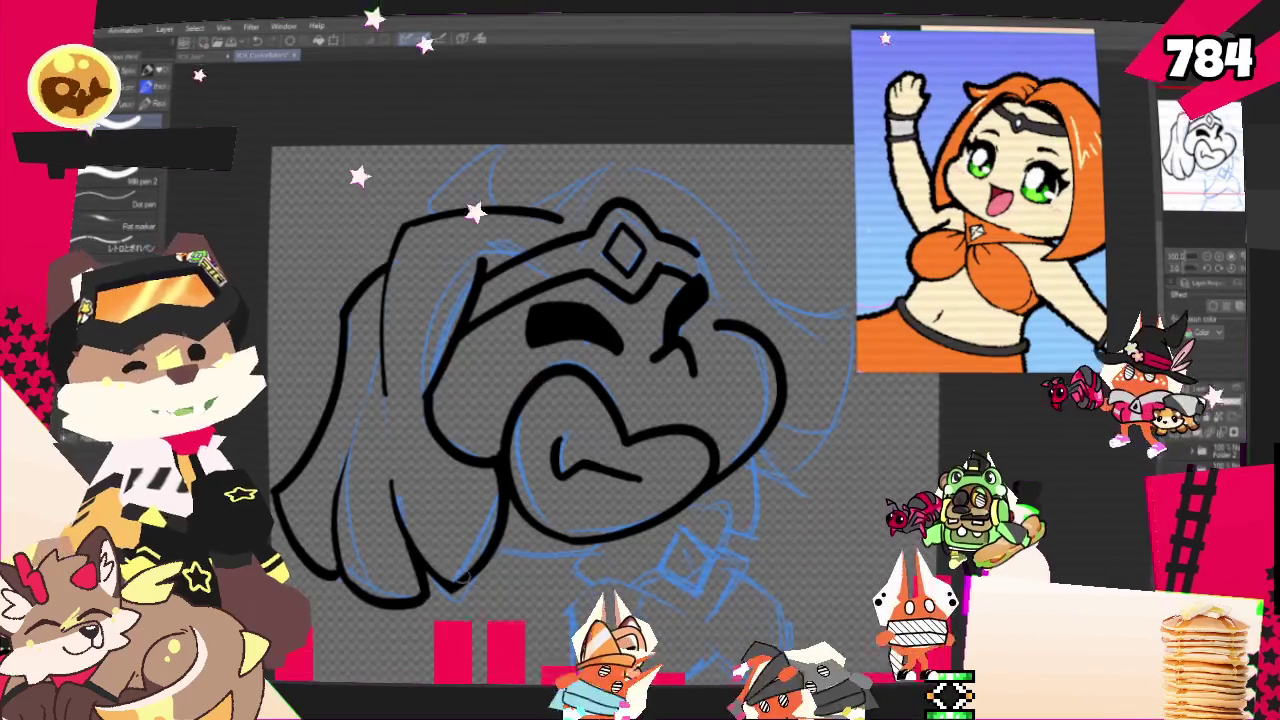
pyautogui.moveTo(500, 400)
pyautogui.mouseDown()
pyautogui.moveTo(393, 423)
pyautogui.moveTo(500, 370)
pyautogui.mouseUp()
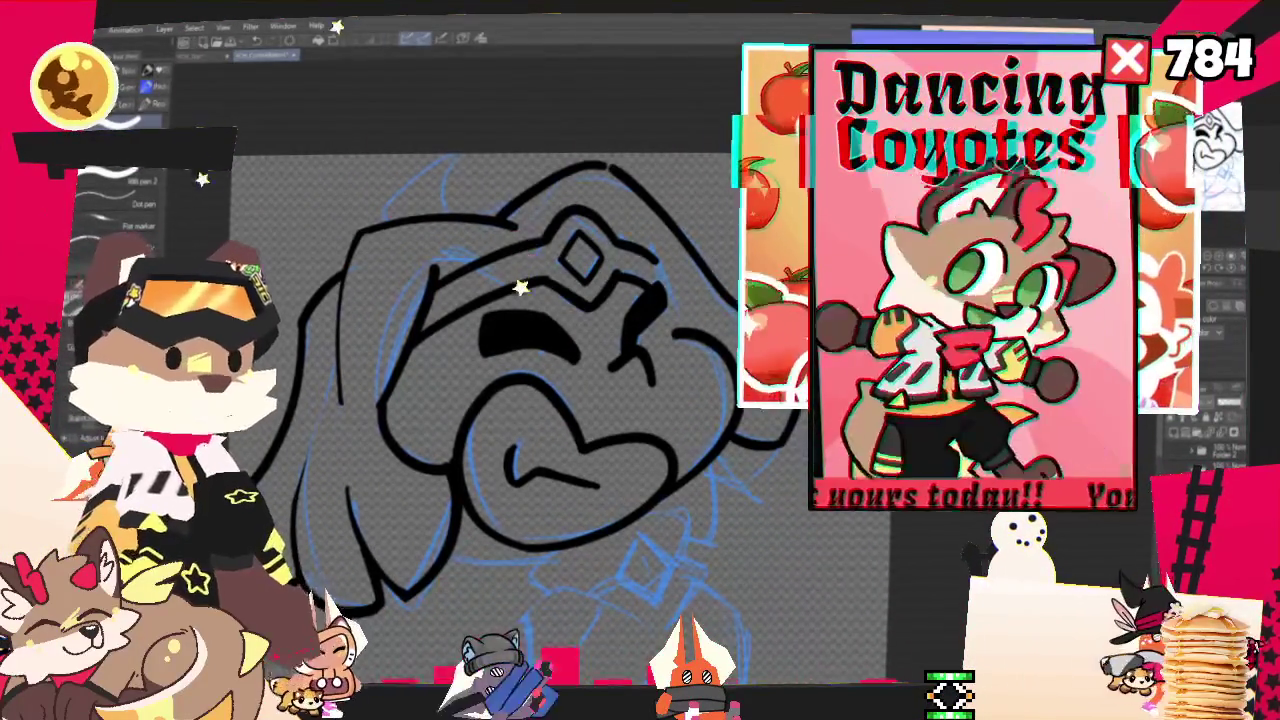
pyautogui.scroll(3, 450, 360)
pyautogui.scroll(-2, 450, 400)
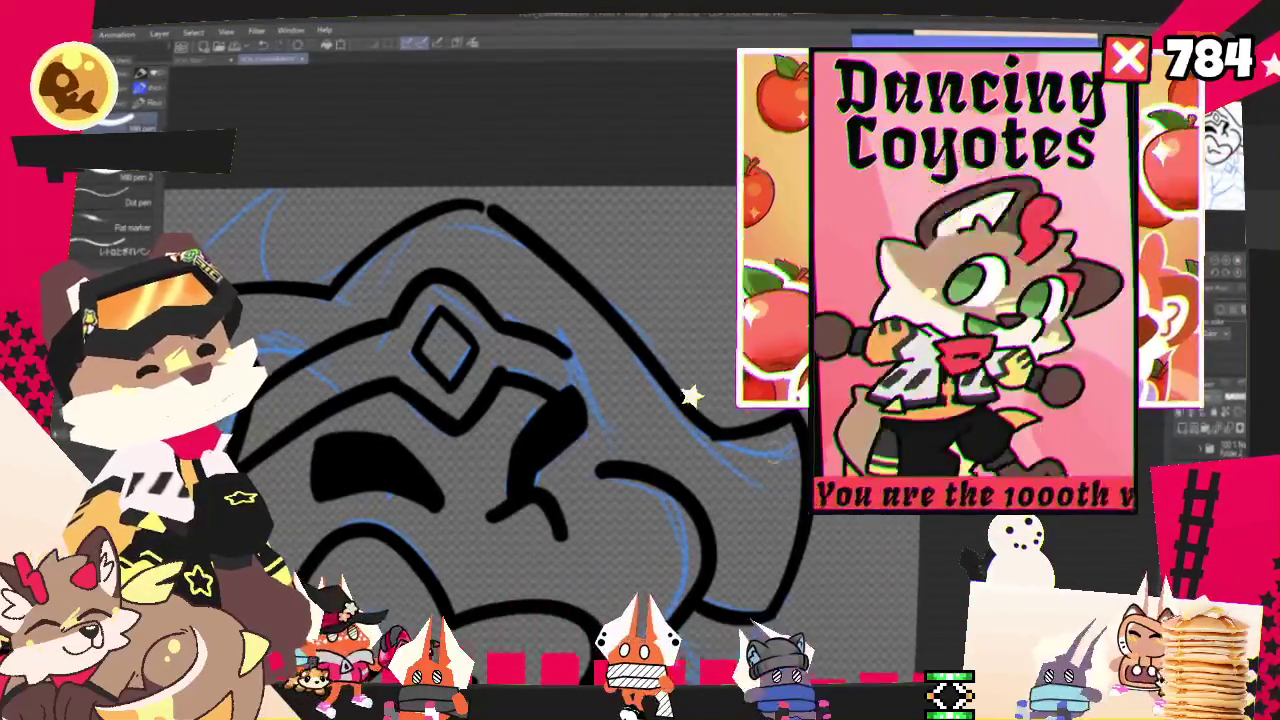
pyautogui.moveTo(342, 339); pyautogui.dragTo(357, 289)
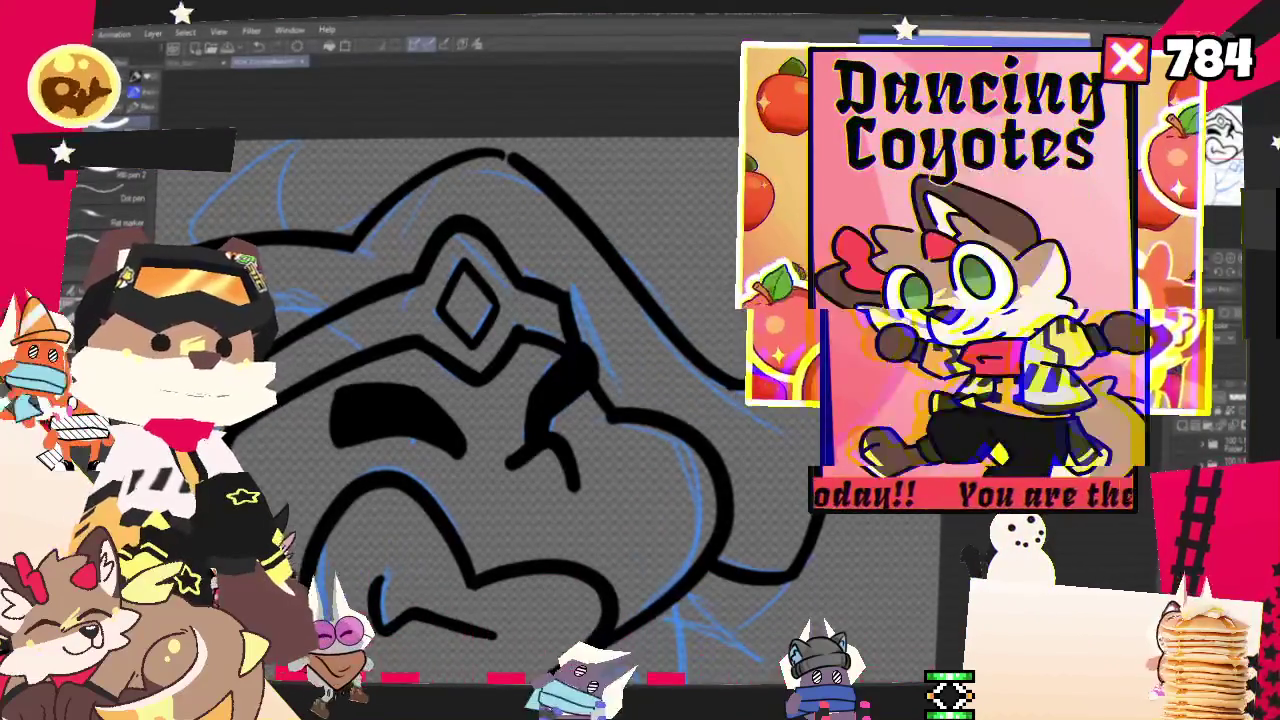
pyautogui.scroll(-2, 450, 380)
pyautogui.scroll(-2, 450, 380)
pyautogui.scroll(-1, 450, 380)
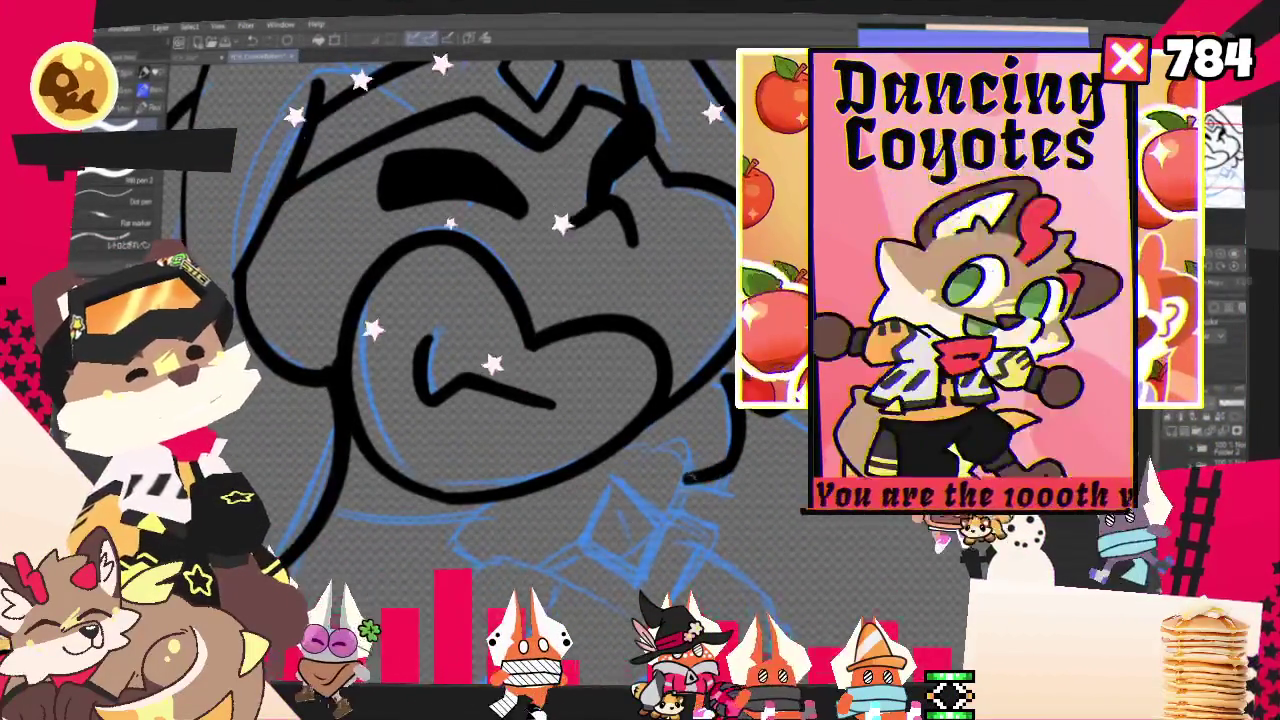
pyautogui.moveTo(523, 520); pyautogui.dragTo(688, 400)
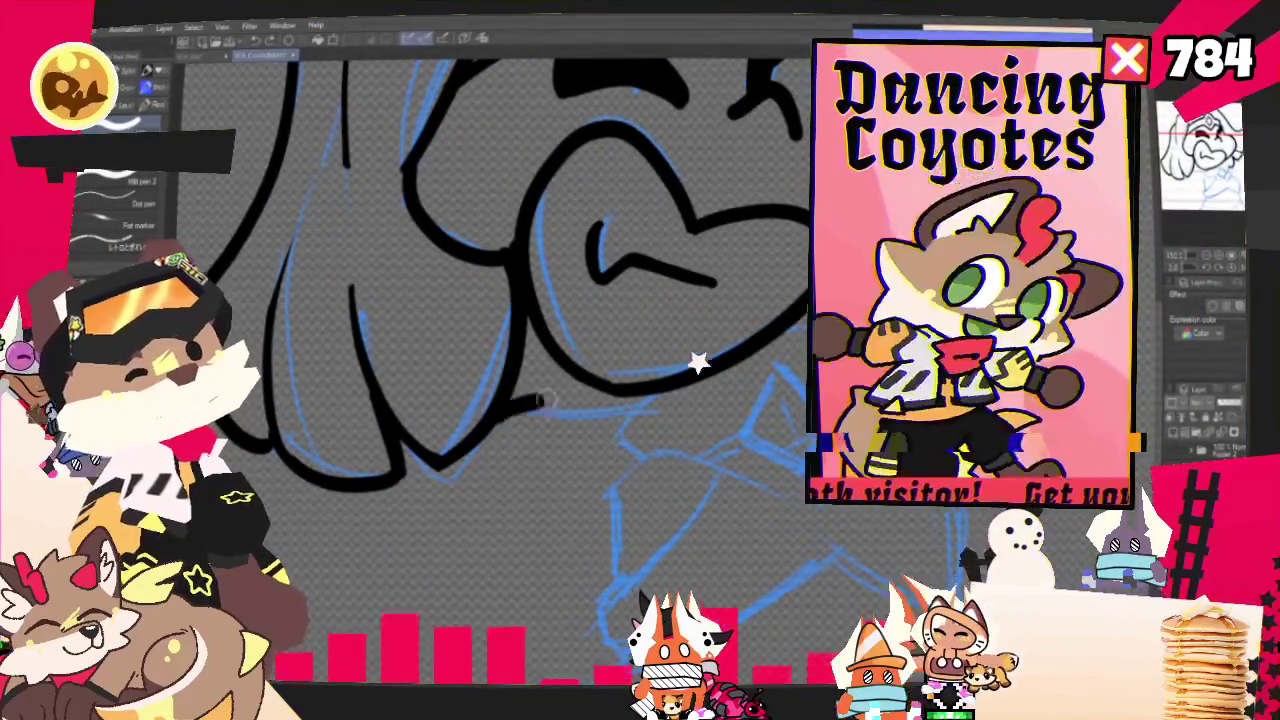
# Redraw the line under the chin longer and ink the collar line below it.
pyautogui.hotkey('ctrl', 'z')
pyautogui.moveTo(502, 406)
pyautogui.mouseDown()
pyautogui.moveTo(627, 424)
pyautogui.moveTo(660, 460)
pyautogui.mouseUp()
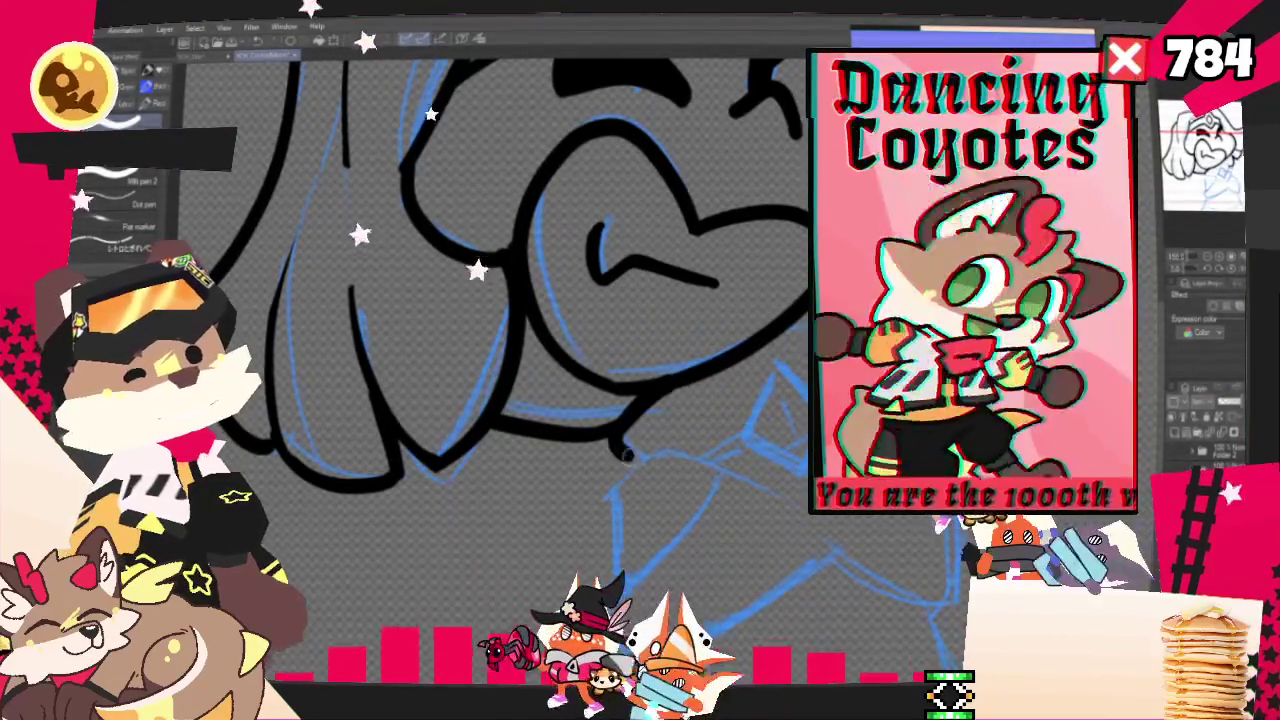
pyautogui.moveTo(600, 300); pyautogui.dragTo(510, 325)
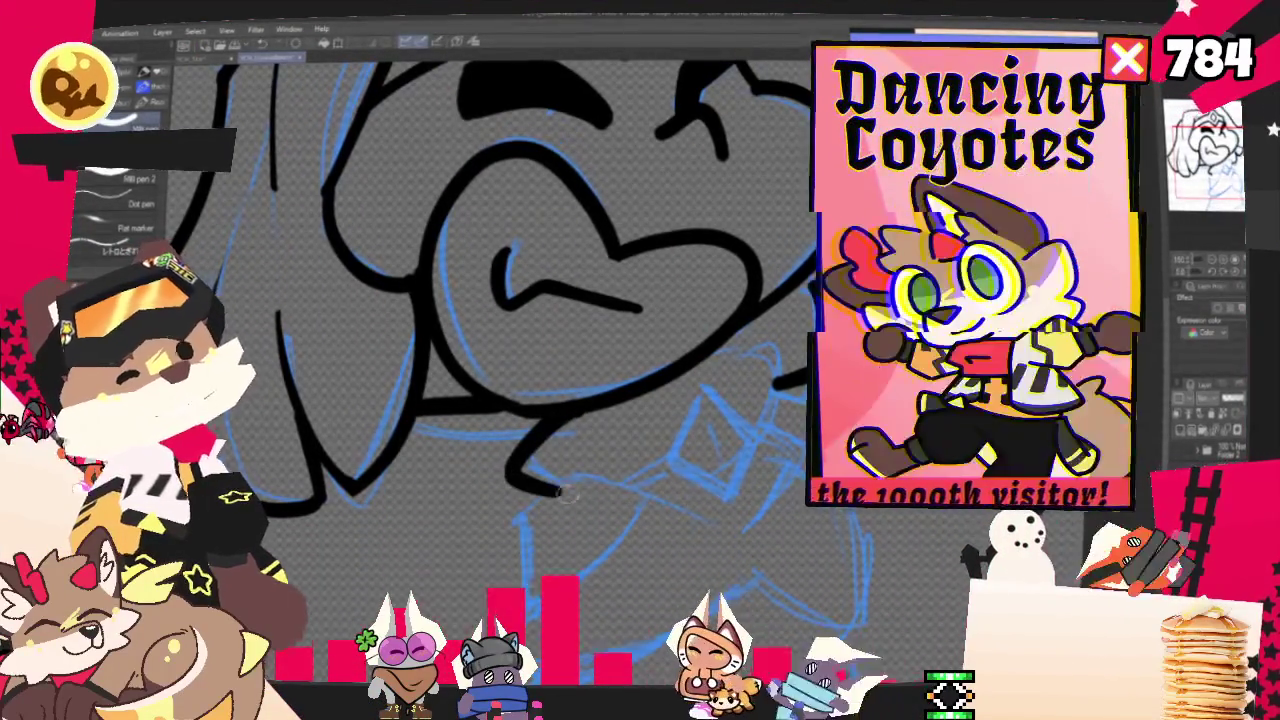
pyautogui.moveTo(565, 490); pyautogui.dragTo(752, 521)
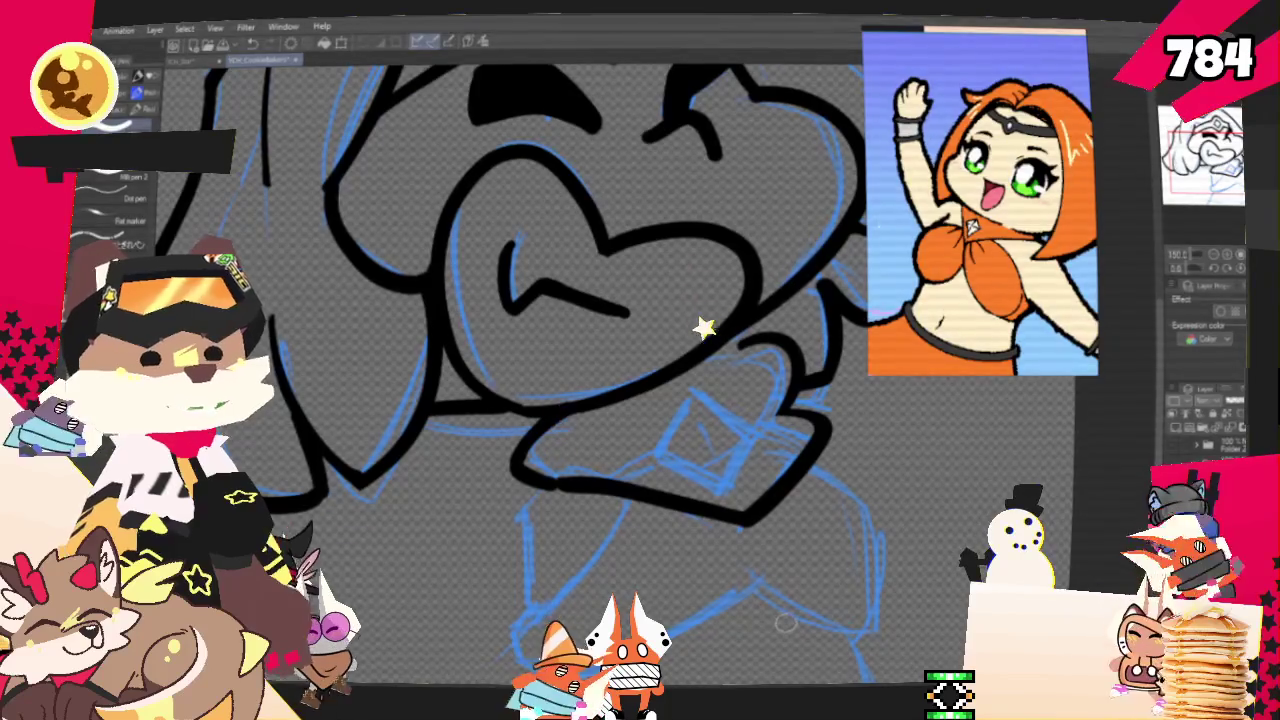
# Draw the diamond gem outline on the chest and reset the canvas view upright.
pyautogui.scroll(-3, 560, 350)
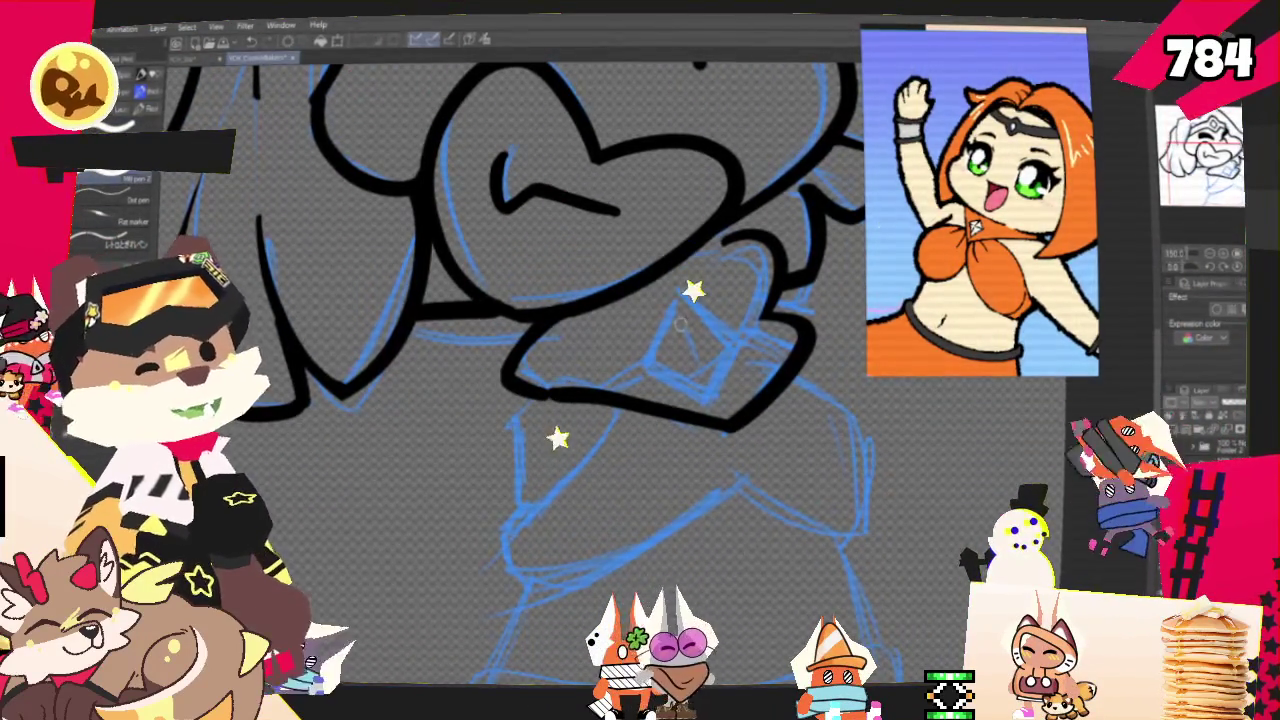
pyautogui.moveTo(677, 292)
pyautogui.mouseDown()
pyautogui.moveTo(656, 368)
pyautogui.moveTo(712, 396)
pyautogui.mouseUp()
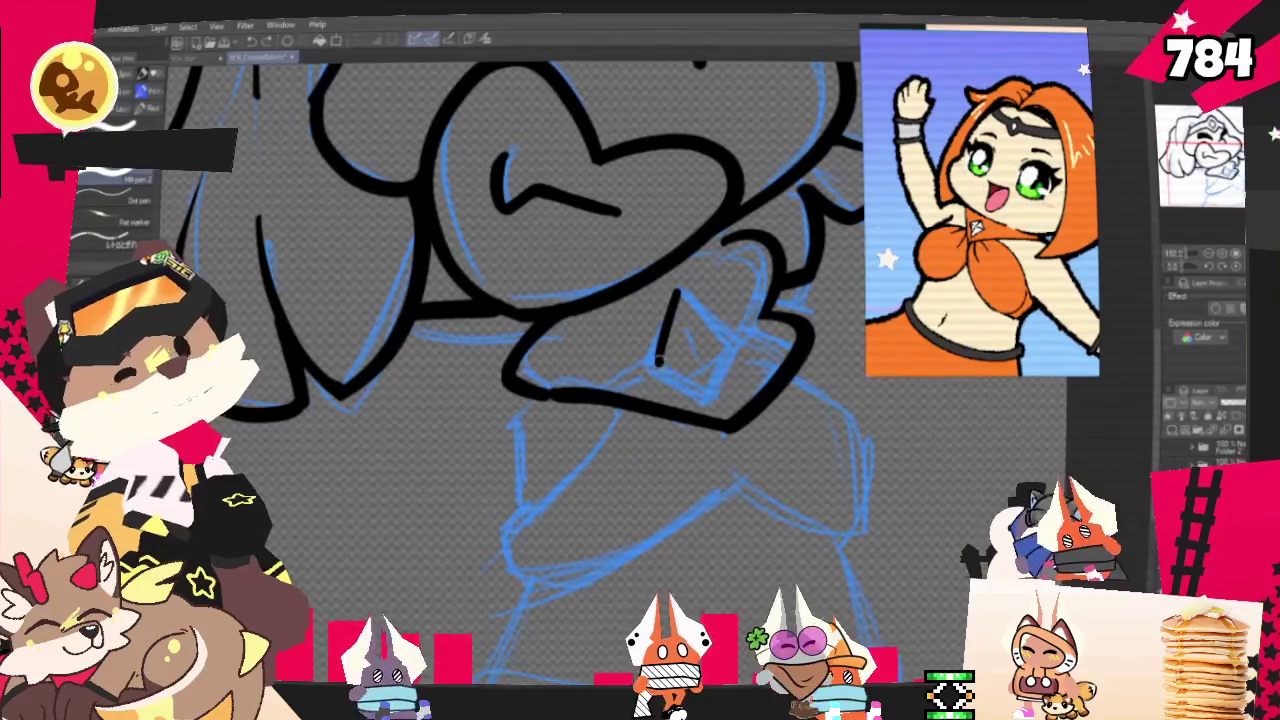
pyautogui.moveTo(714, 394); pyautogui.dragTo(678, 293)
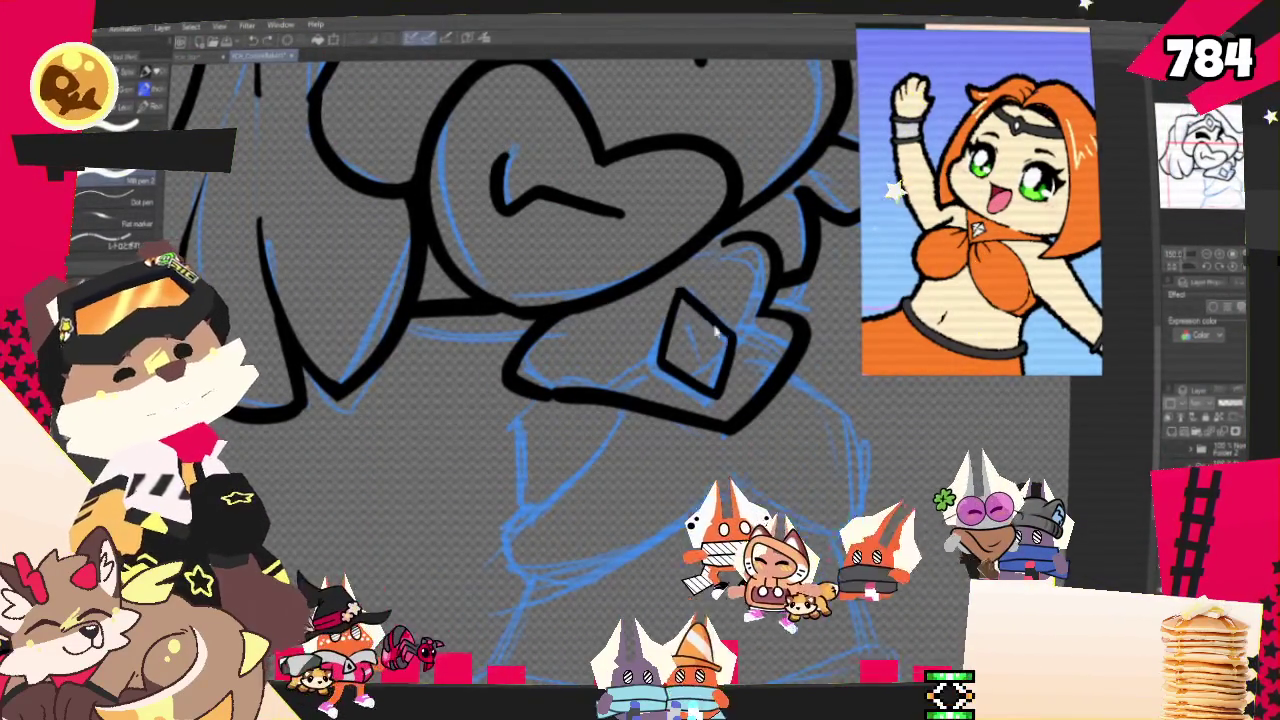
pyautogui.hotkey('ctrl', '0')
# Ink the torso's left outline and a thicker lower body curve, undoing the stray tails.
pyautogui.moveTo(520, 380); pyautogui.dragTo(560, 300)
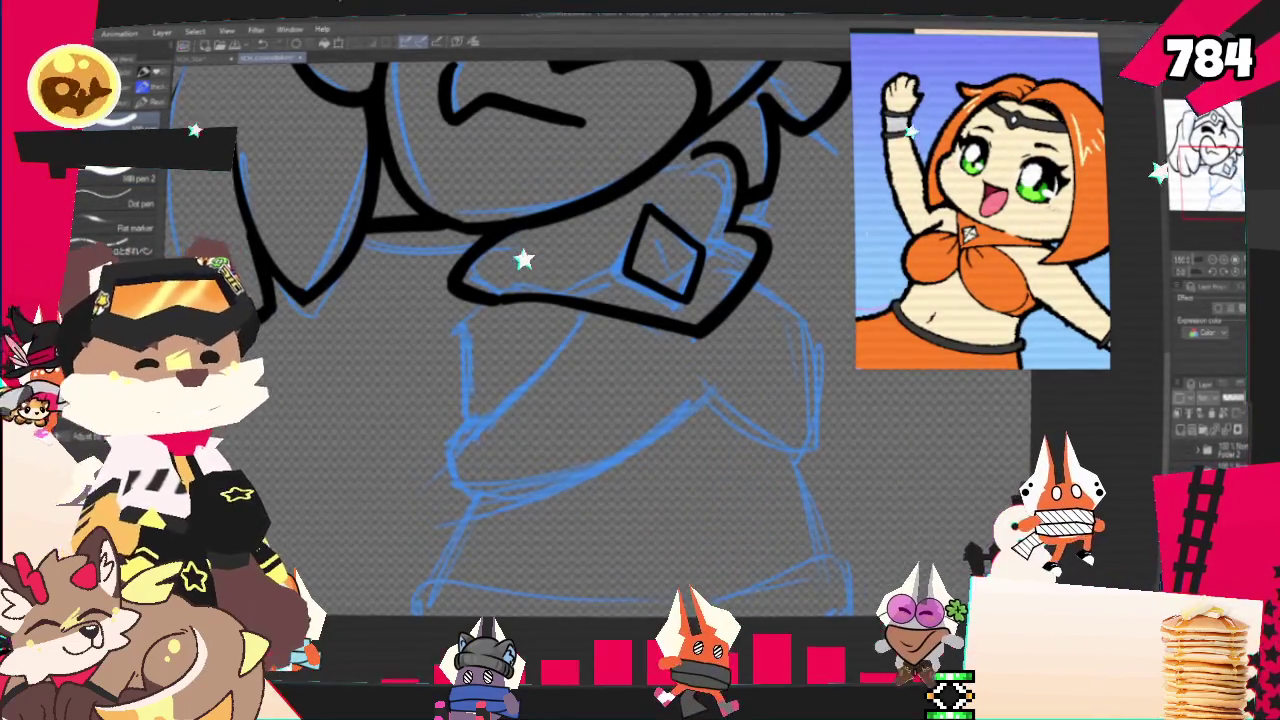
pyautogui.moveTo(465, 342)
pyautogui.mouseDown()
pyautogui.moveTo(565, 292)
pyautogui.moveTo(565, 350)
pyautogui.mouseUp()
pyautogui.moveTo(675, 275); pyautogui.dragTo(562, 452)
pyautogui.hotkey('ctrl', 'z')
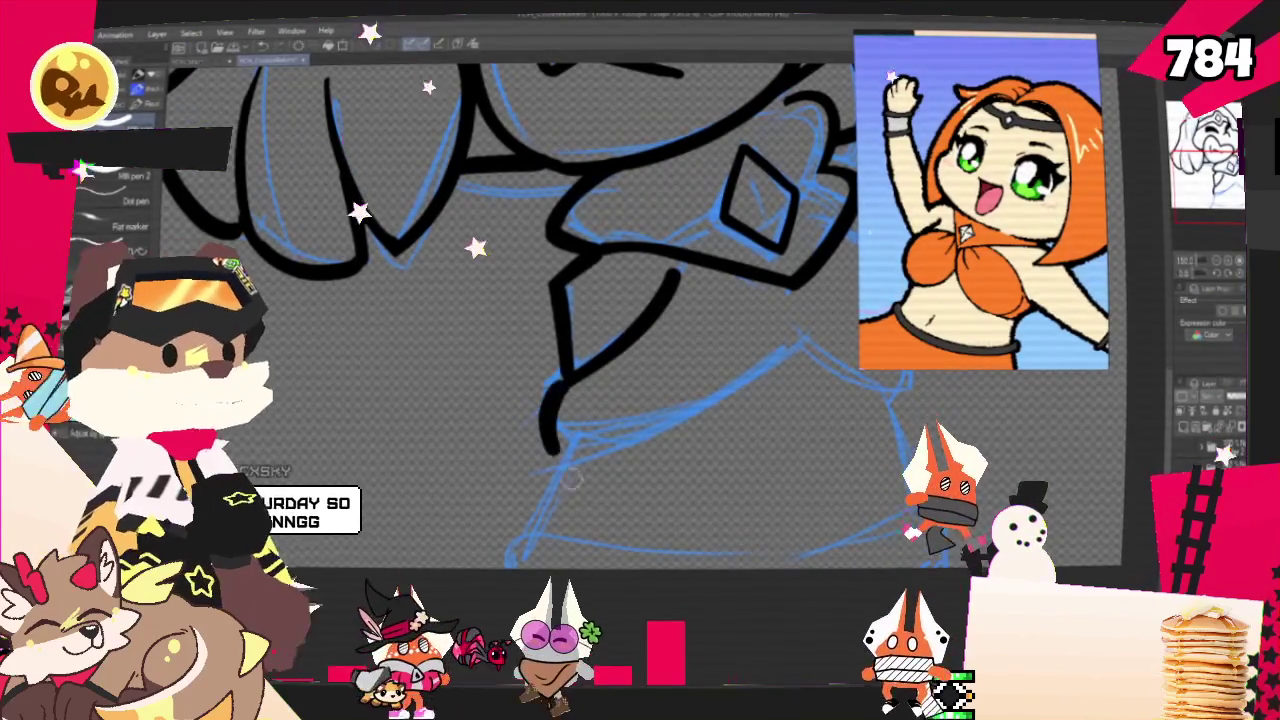
pyautogui.moveTo(565, 385)
pyautogui.mouseDown()
pyautogui.moveTo(560, 440)
pyautogui.moveTo(634, 440)
pyautogui.moveTo(740, 395)
pyautogui.moveTo(818, 338)
pyautogui.mouseUp()
pyautogui.hotkey('ctrl', 'z')
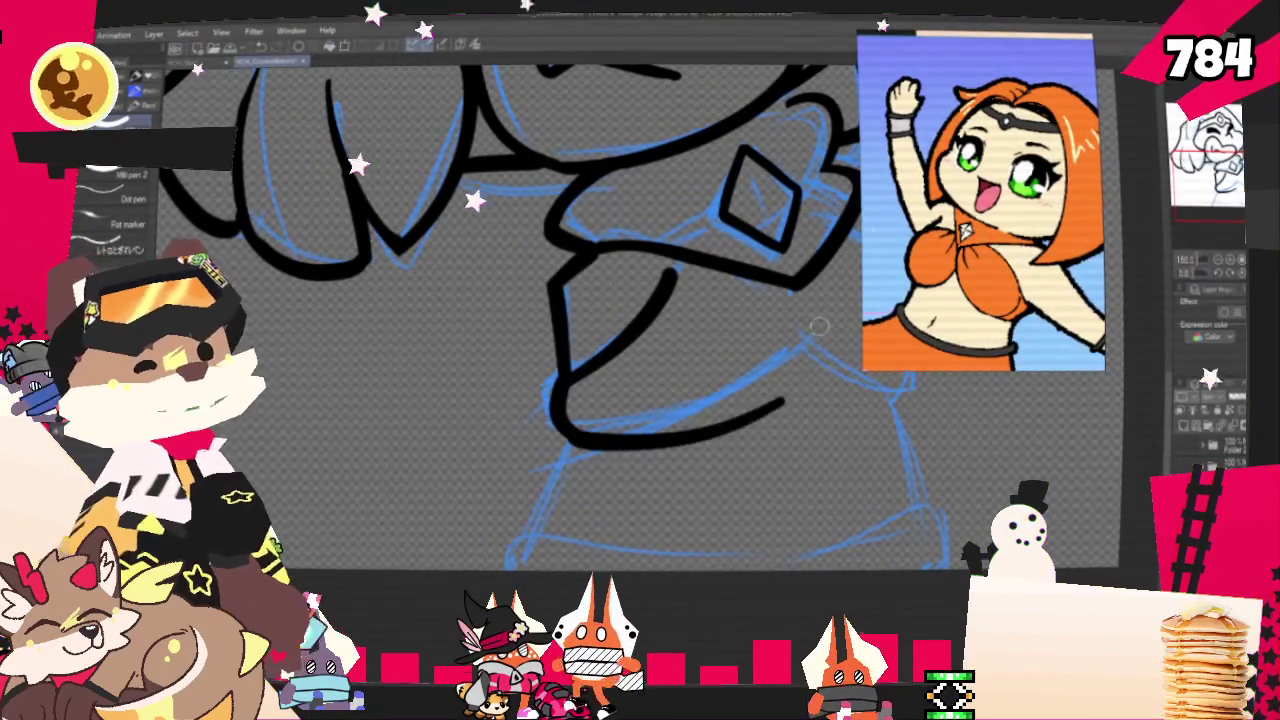
pyautogui.moveTo(570, 440); pyautogui.dragTo(785, 392)
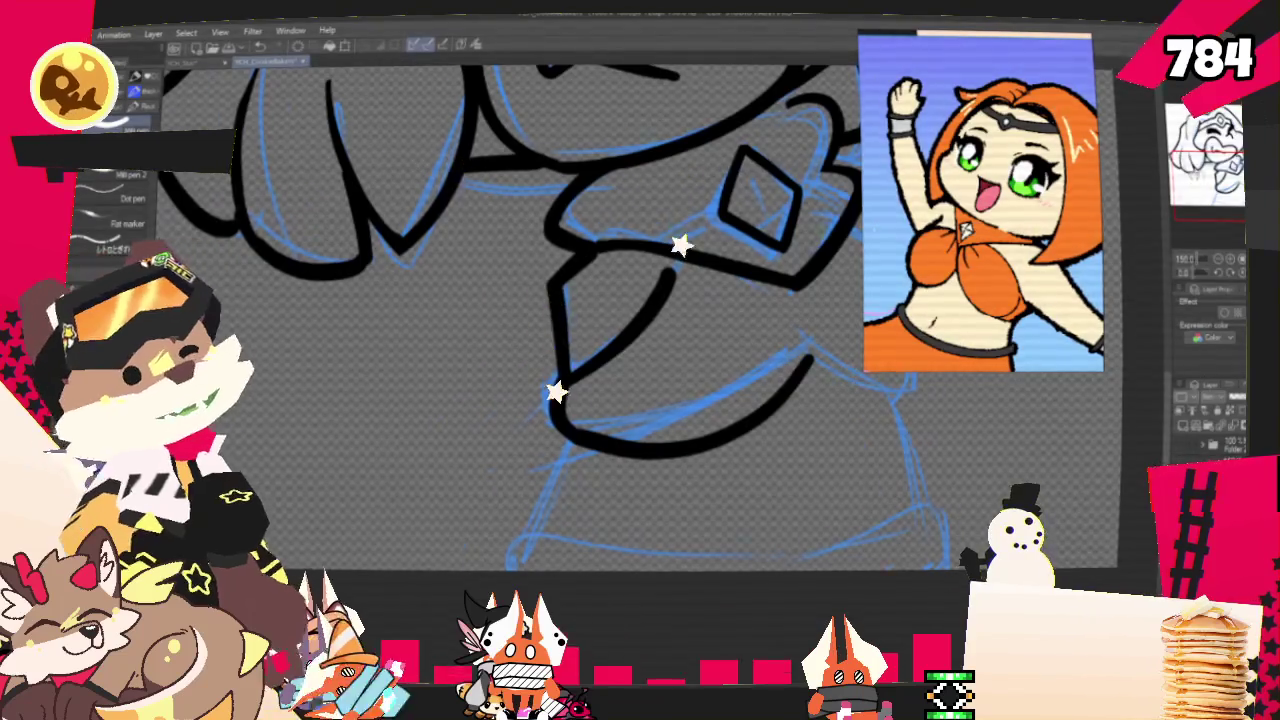
# Continue the body outline up the right side, redraw the bottom curve, and extend the lower-left curve.
pyautogui.moveTo(679, 236); pyautogui.dragTo(700, 318)
pyautogui.moveTo(548, 488); pyautogui.dragTo(645, 372)
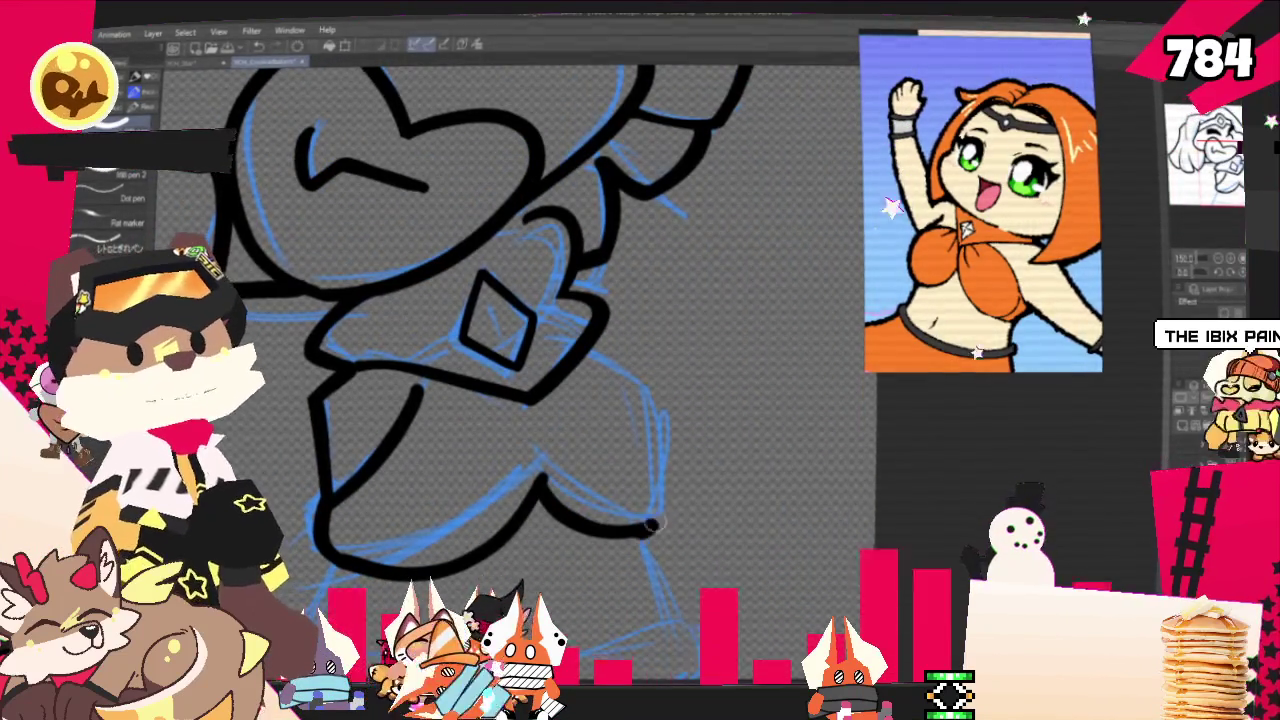
pyautogui.moveTo(590, 340); pyautogui.dragTo(645, 378)
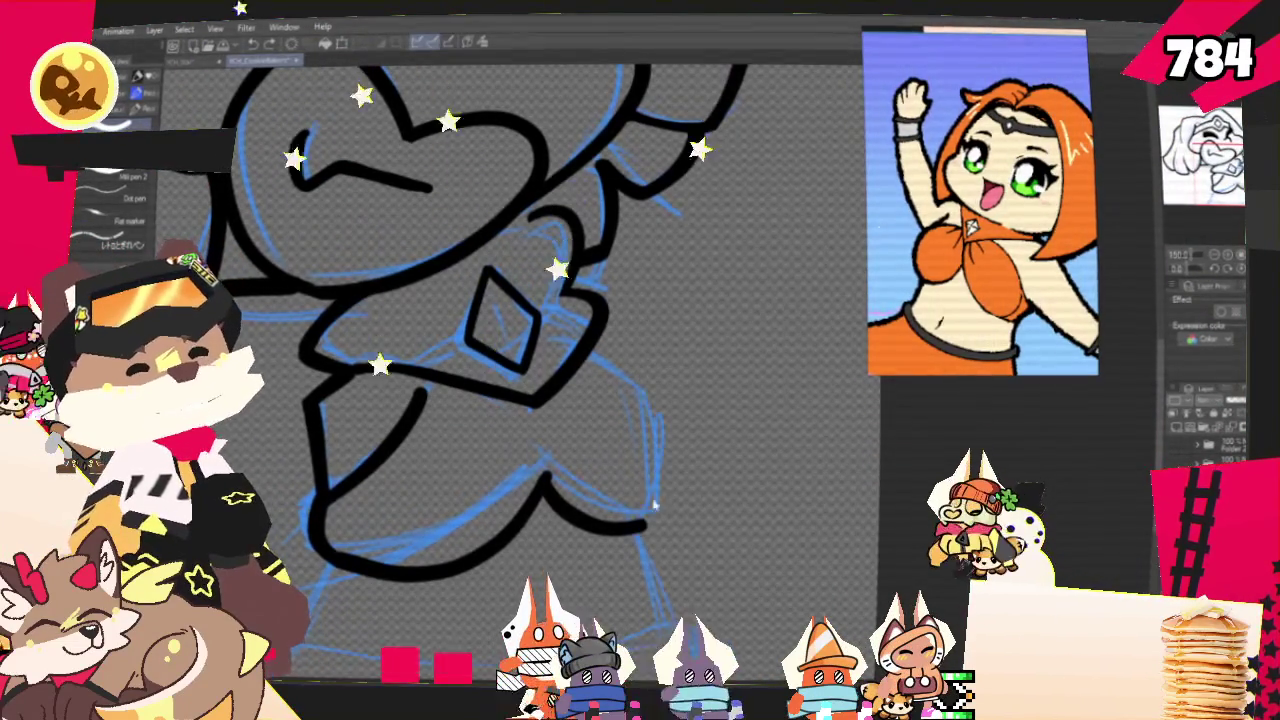
pyautogui.hotkey('ctrl', 'z')
pyautogui.moveTo(545, 480); pyautogui.dragTo(645, 523)
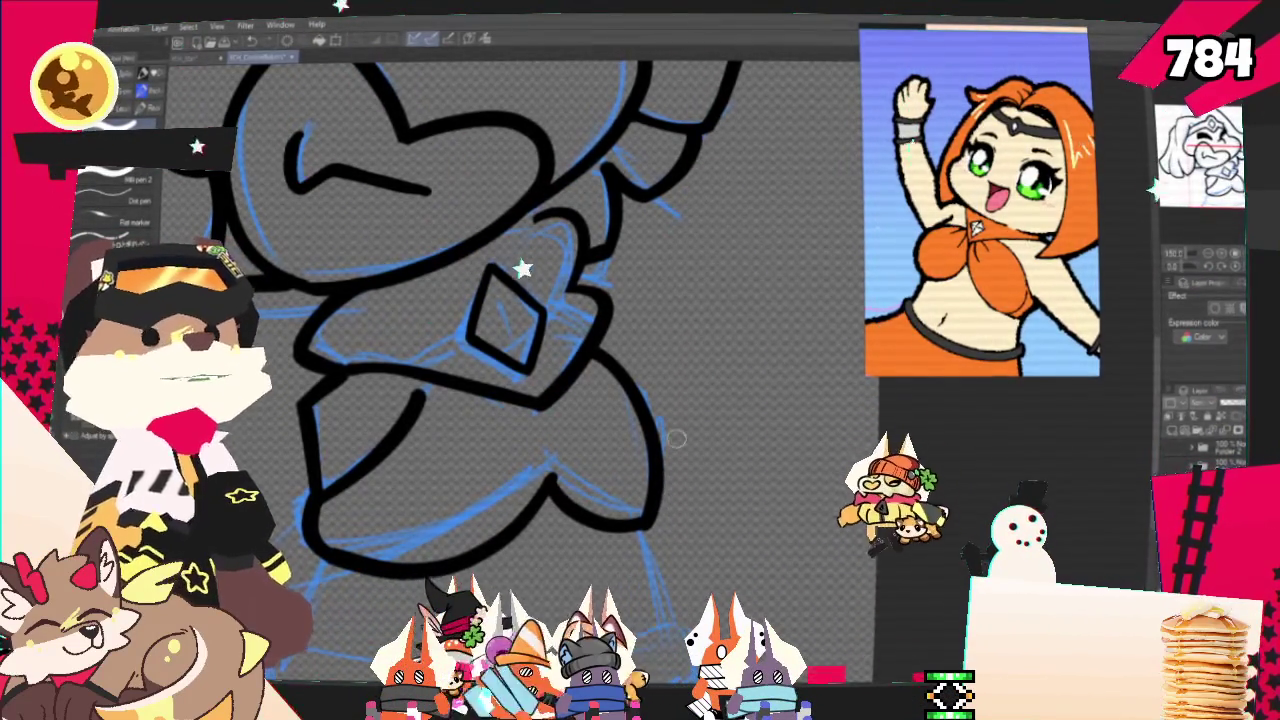
pyautogui.moveTo(676, 500)
pyautogui.mouseDown()
pyautogui.moveTo(781, 300)
pyautogui.moveTo(631, 246)
pyautogui.mouseUp()
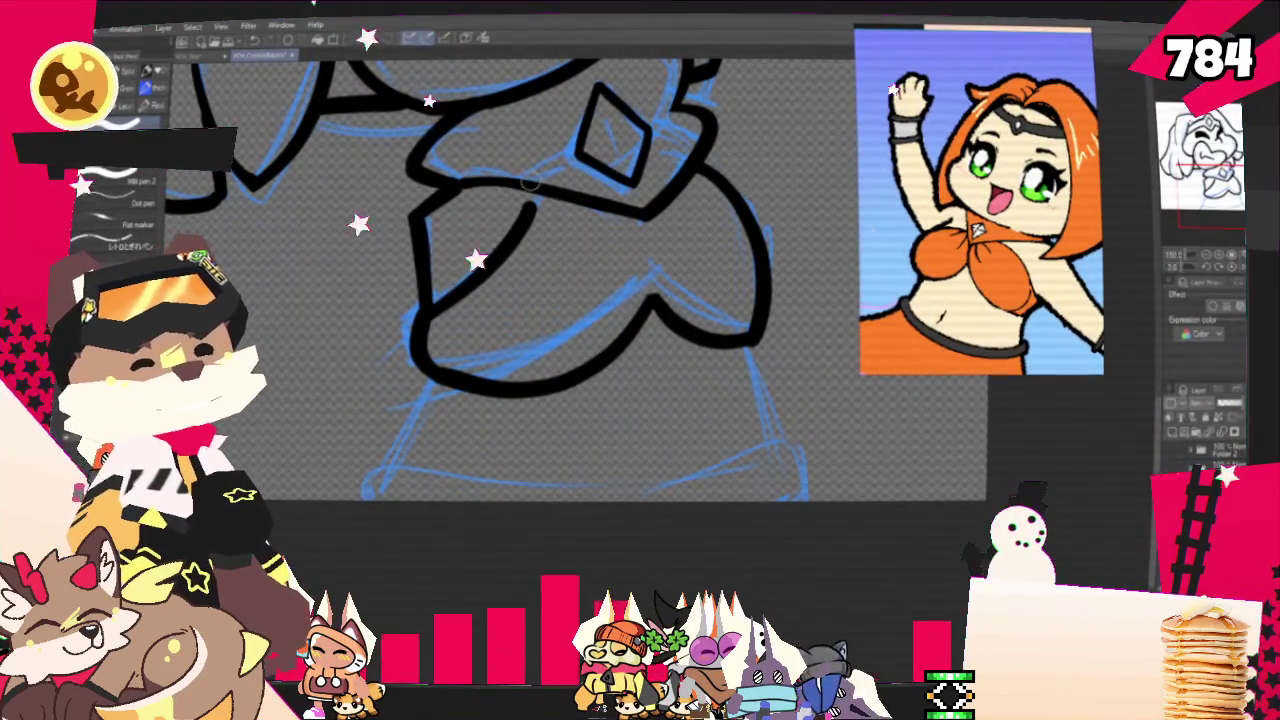
pyautogui.moveTo(432, 375); pyautogui.dragTo(428, 397)
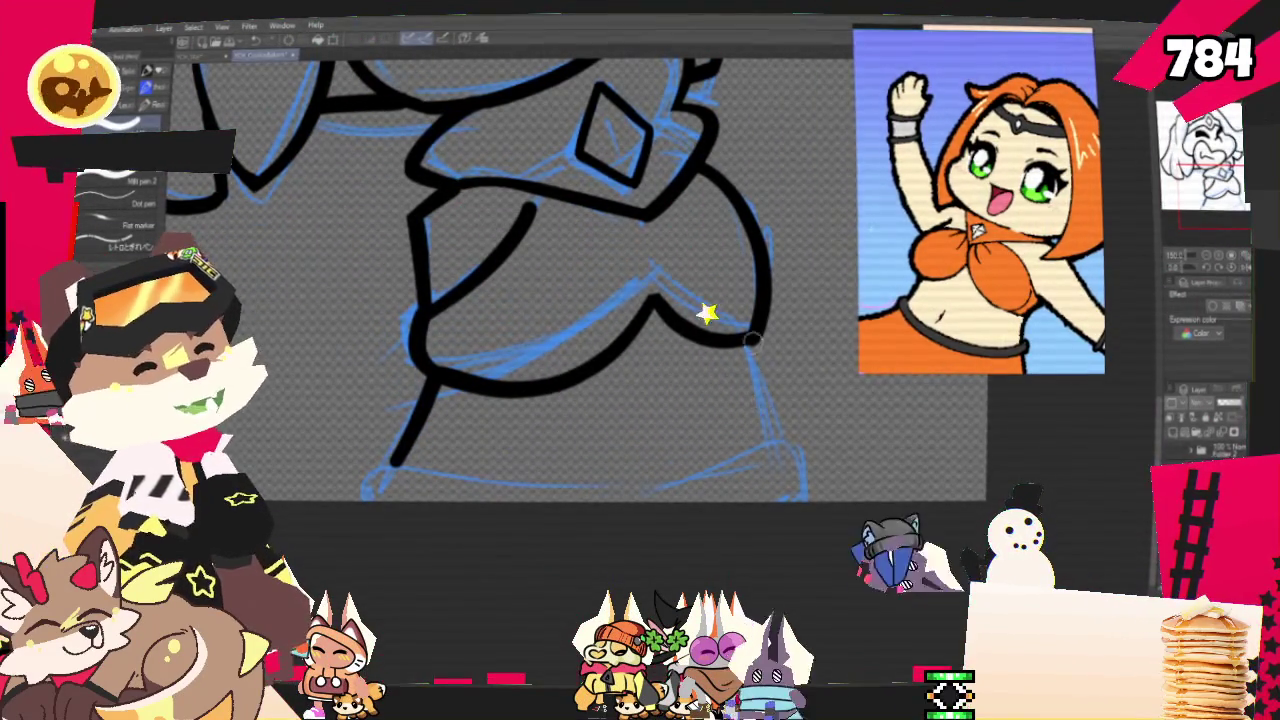
# Ink the body's right side and redraw a lower stroke along its bottom edge.
pyautogui.moveTo(757, 378); pyautogui.dragTo(780, 455)
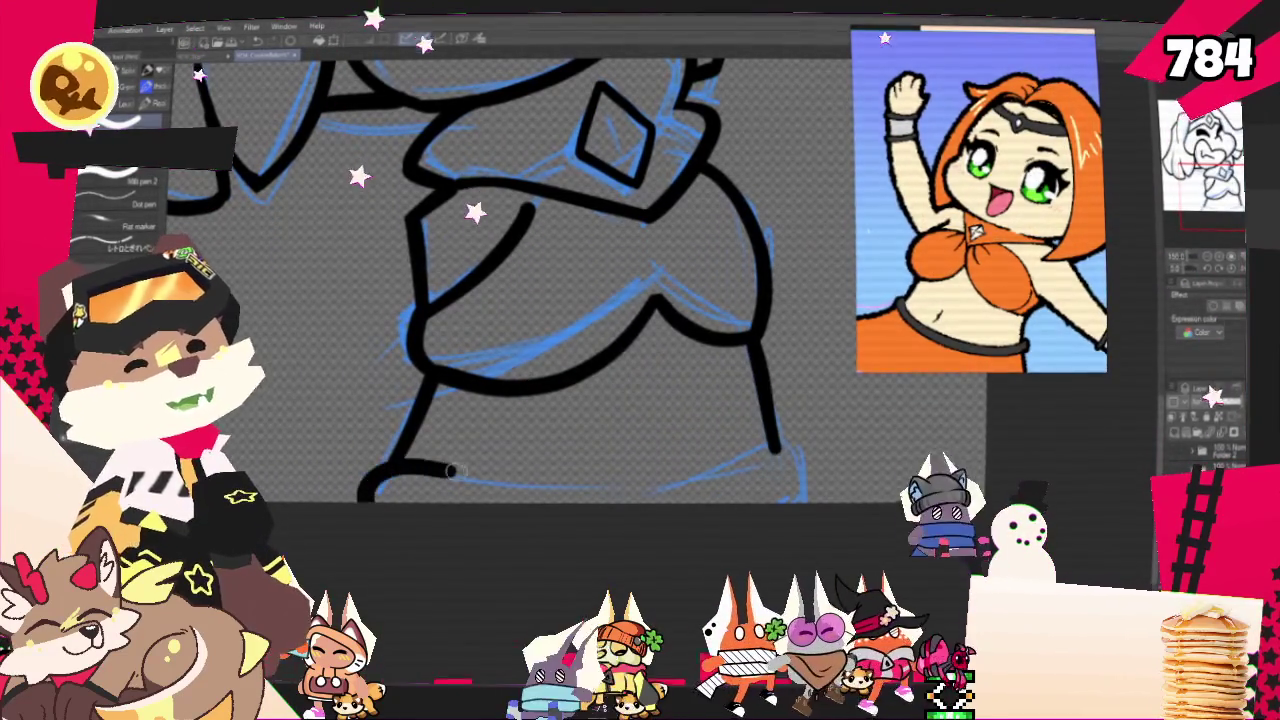
pyautogui.hotkey('ctrl', 'z')
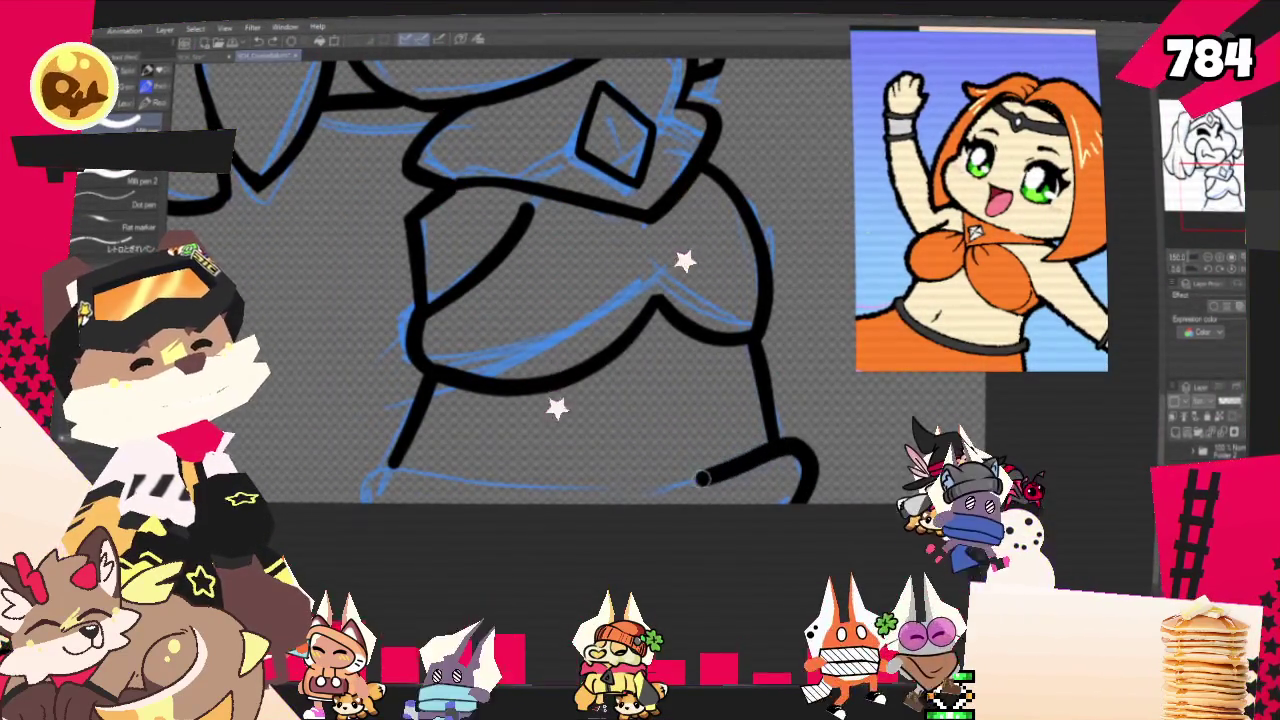
pyautogui.moveTo(480, 482); pyautogui.dragTo(368, 498)
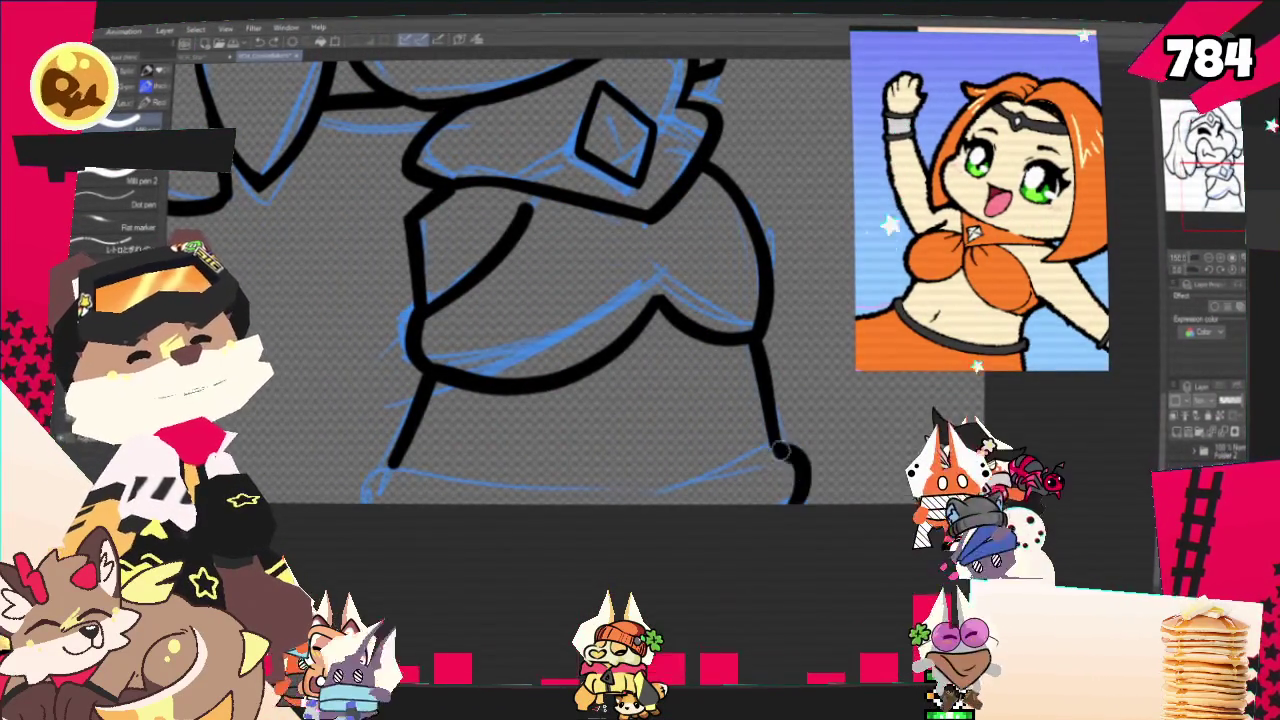
pyautogui.hotkey('ctrl', 'z')
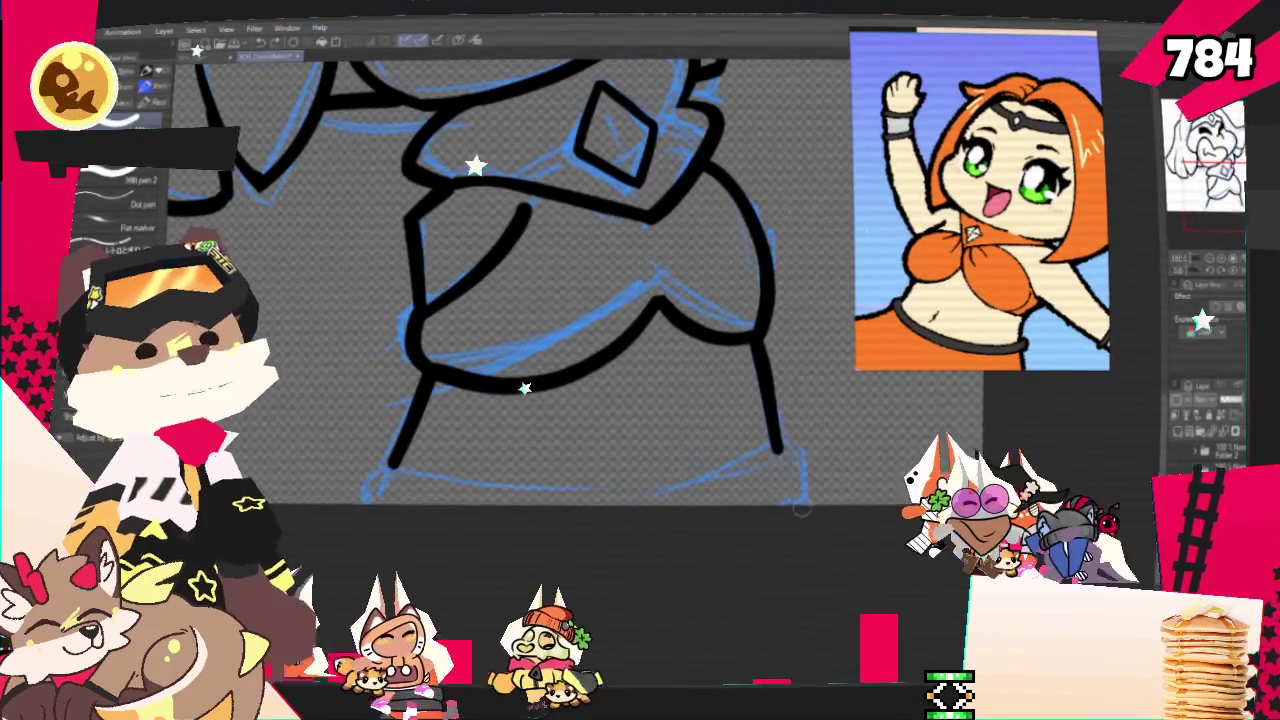
pyautogui.moveTo(795, 462)
pyautogui.mouseDown()
pyautogui.moveTo(521, 497)
pyautogui.moveTo(366, 495)
pyautogui.mouseUp()
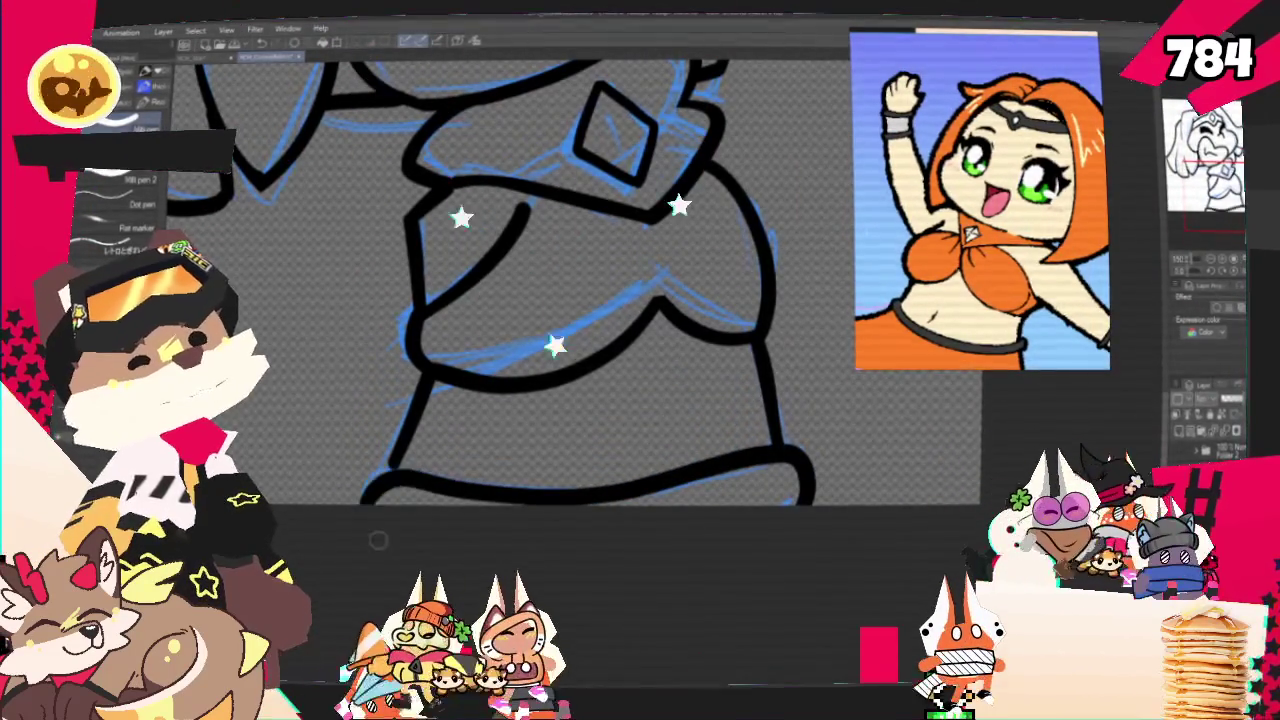
# Bring the headband and diamond back into view and undo the horn's left curve.
pyautogui.moveTo(691, 424)
pyautogui.mouseDown()
pyautogui.moveTo(520, 292)
pyautogui.moveTo(554, 510)
pyautogui.moveTo(580, 517)
pyautogui.moveTo(670, 677)
pyautogui.mouseUp()
pyautogui.moveTo(702, 313); pyautogui.dragTo(680, 451)
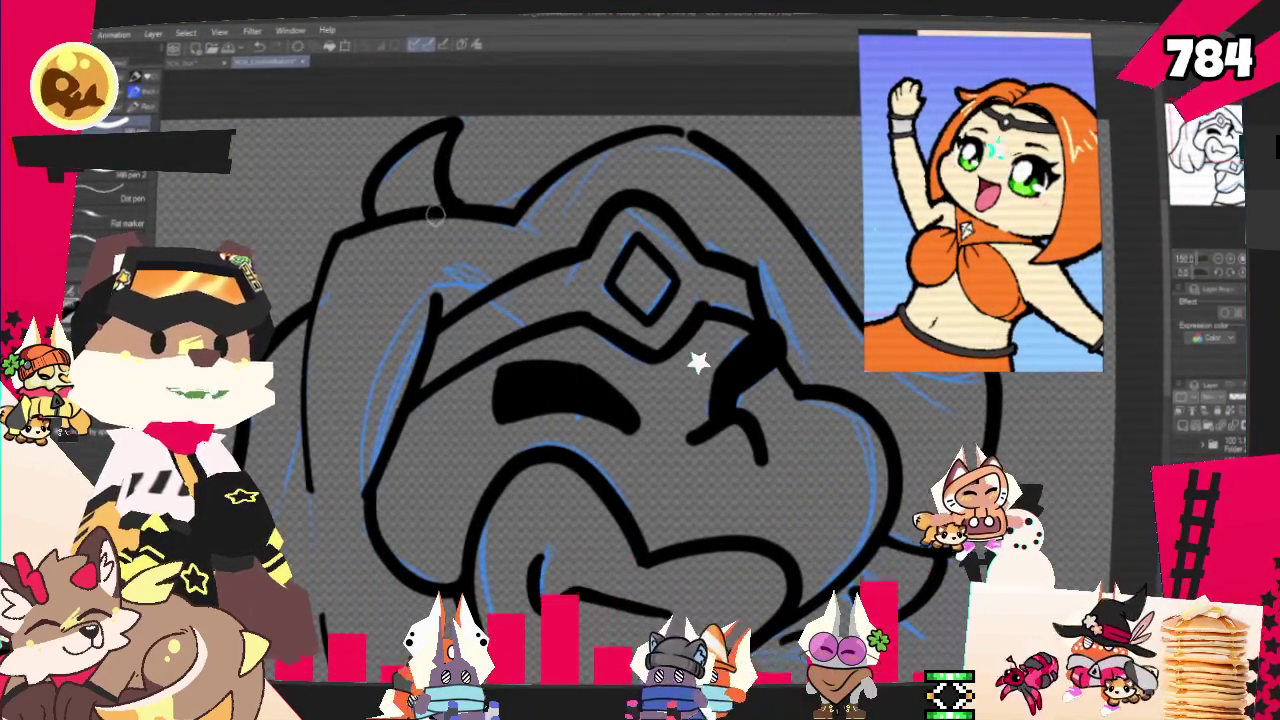
pyautogui.hotkey('ctrl', 'z')
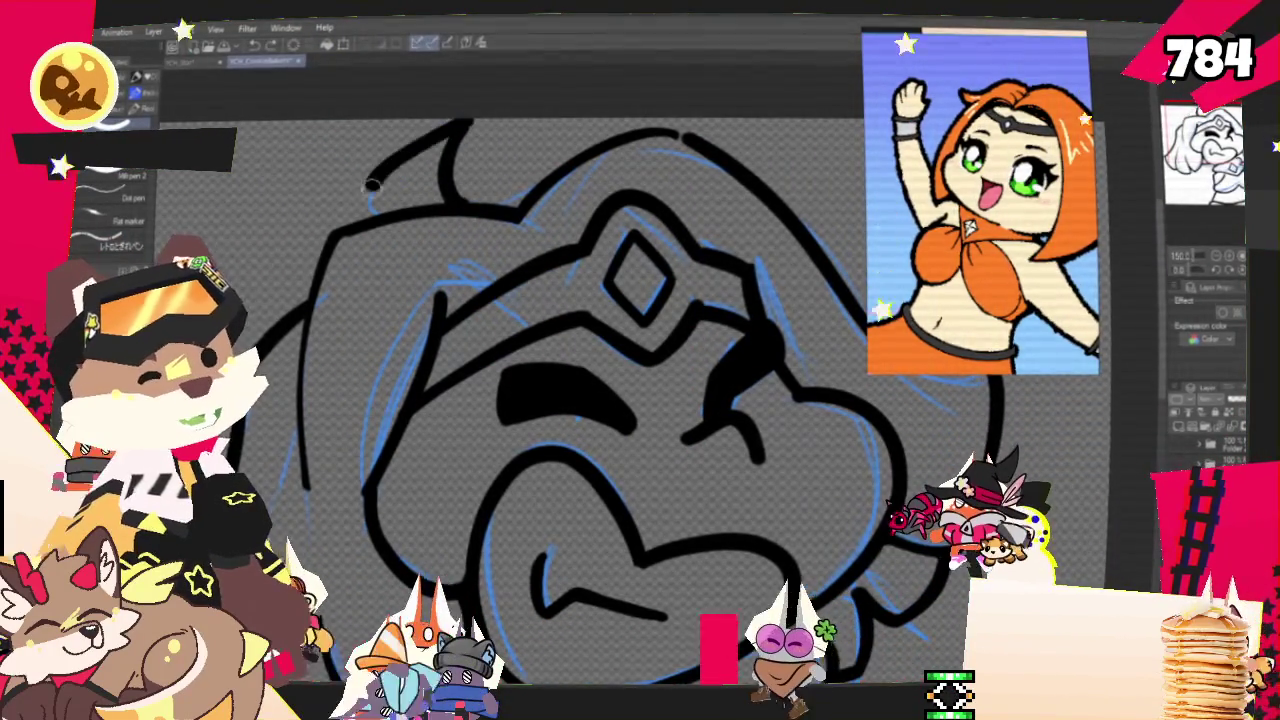
# Redraw the horn's left curve, then rotate the view to show the face and neck gem.
pyautogui.moveTo(455, 130); pyautogui.dragTo(362, 205)
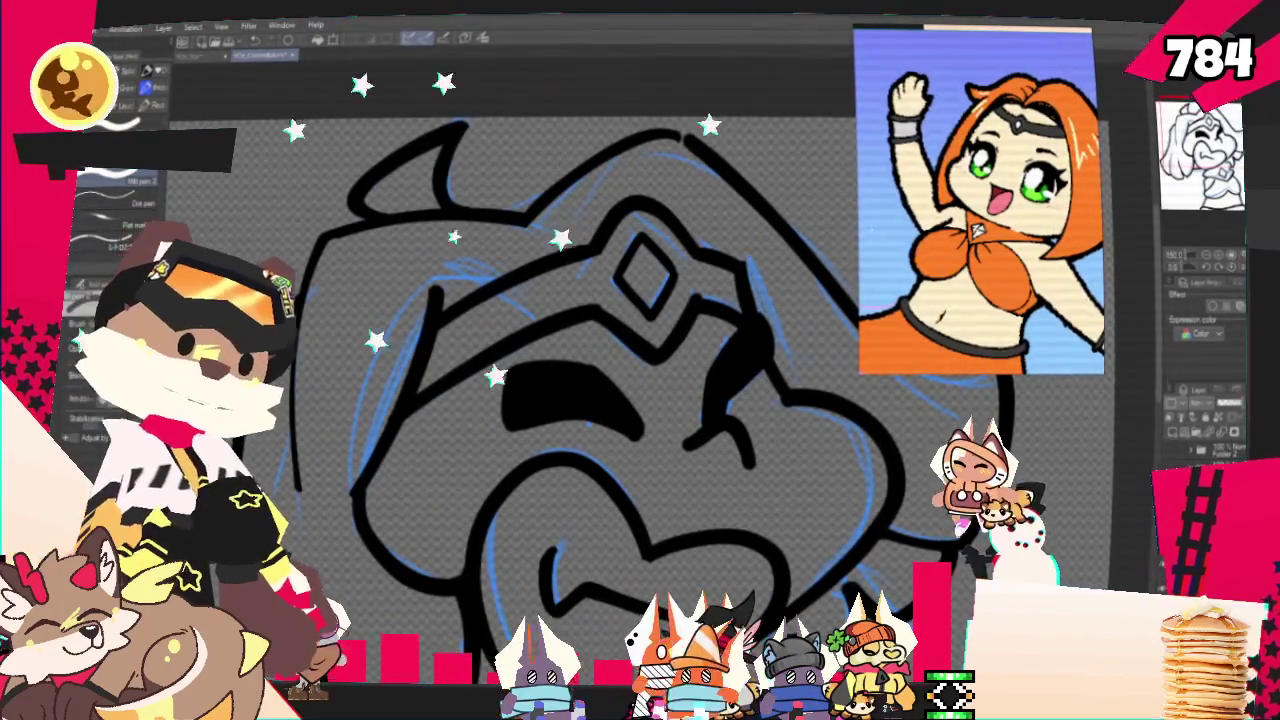
pyautogui.moveTo(790, 560); pyautogui.dragTo(815, 327)
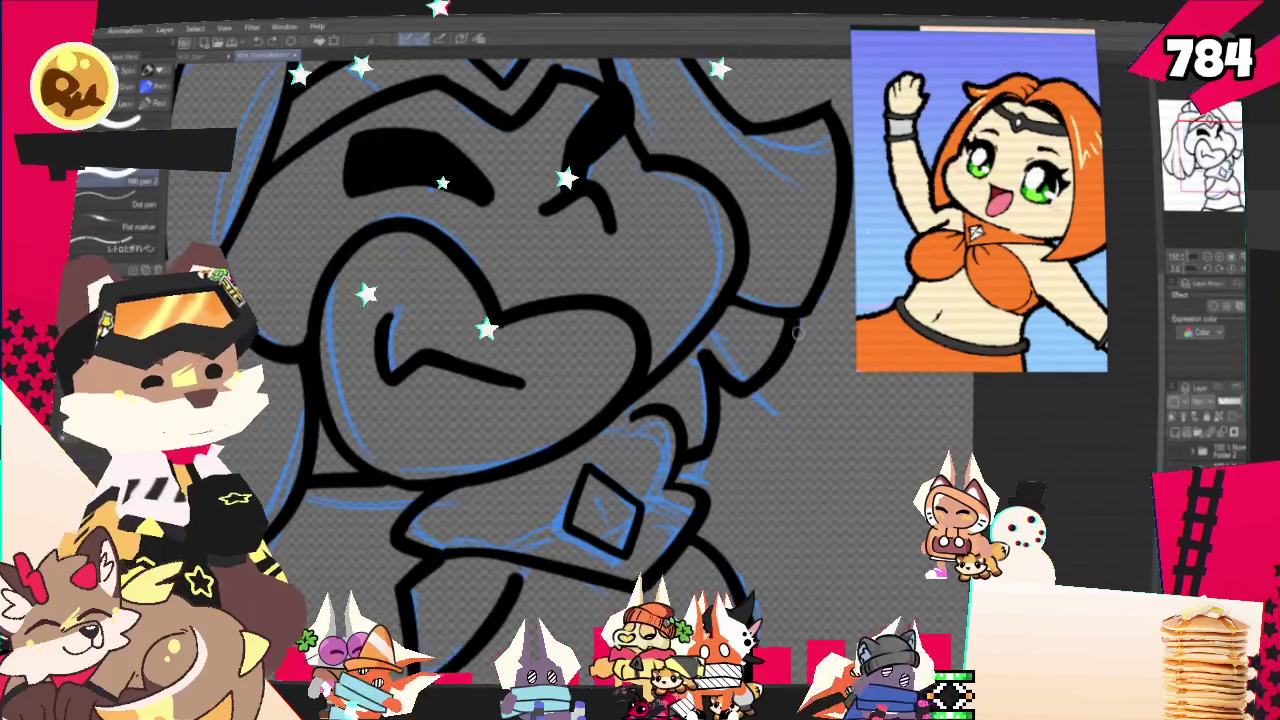
pyautogui.scroll(-2, 560, 330)
# Zoom out and re-centre the view over the inked torso and body.
pyautogui.scroll(-2, 560, 330)
pyautogui.scroll(-2, 560, 330)
pyautogui.scroll(-2, 560, 330)
pyautogui.hscroll(-2, 630, 280)
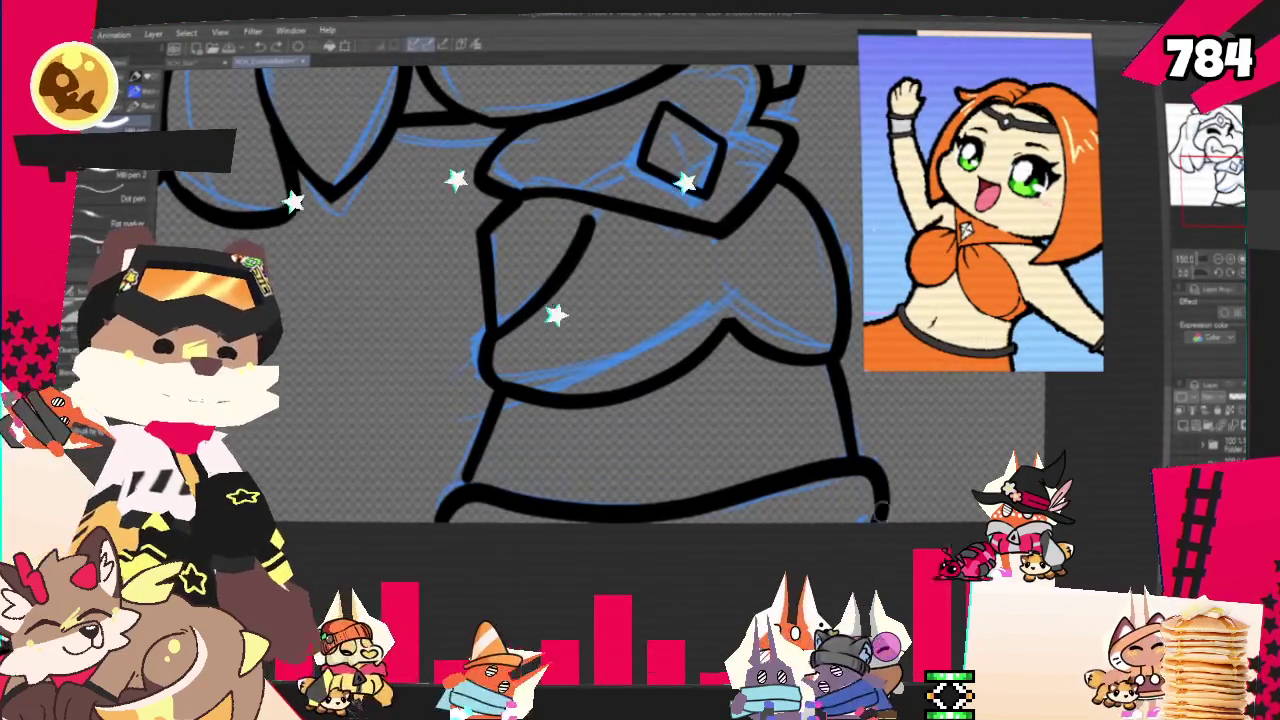
pyautogui.moveTo(460, 540); pyautogui.dragTo(404, 449)
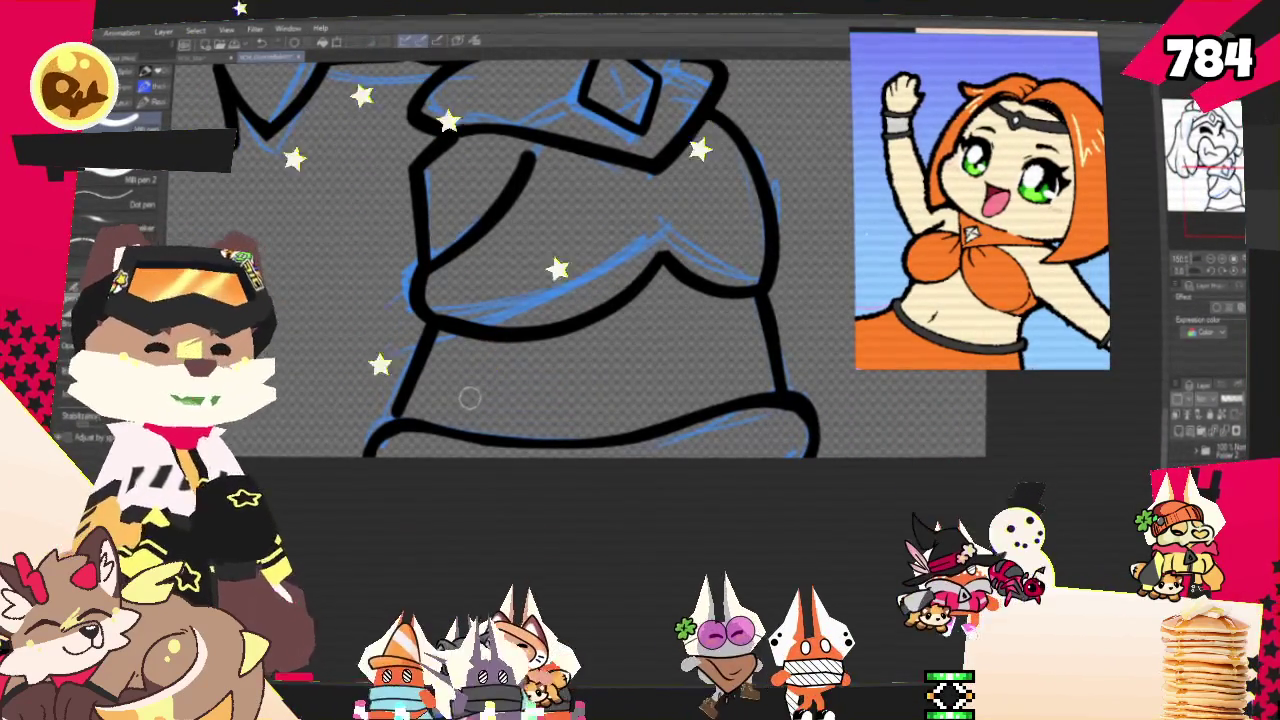
pyautogui.moveTo(449, 380)
pyautogui.mouseDown()
pyautogui.moveTo(580, 388)
pyautogui.moveTo(523, 246)
pyautogui.mouseUp()
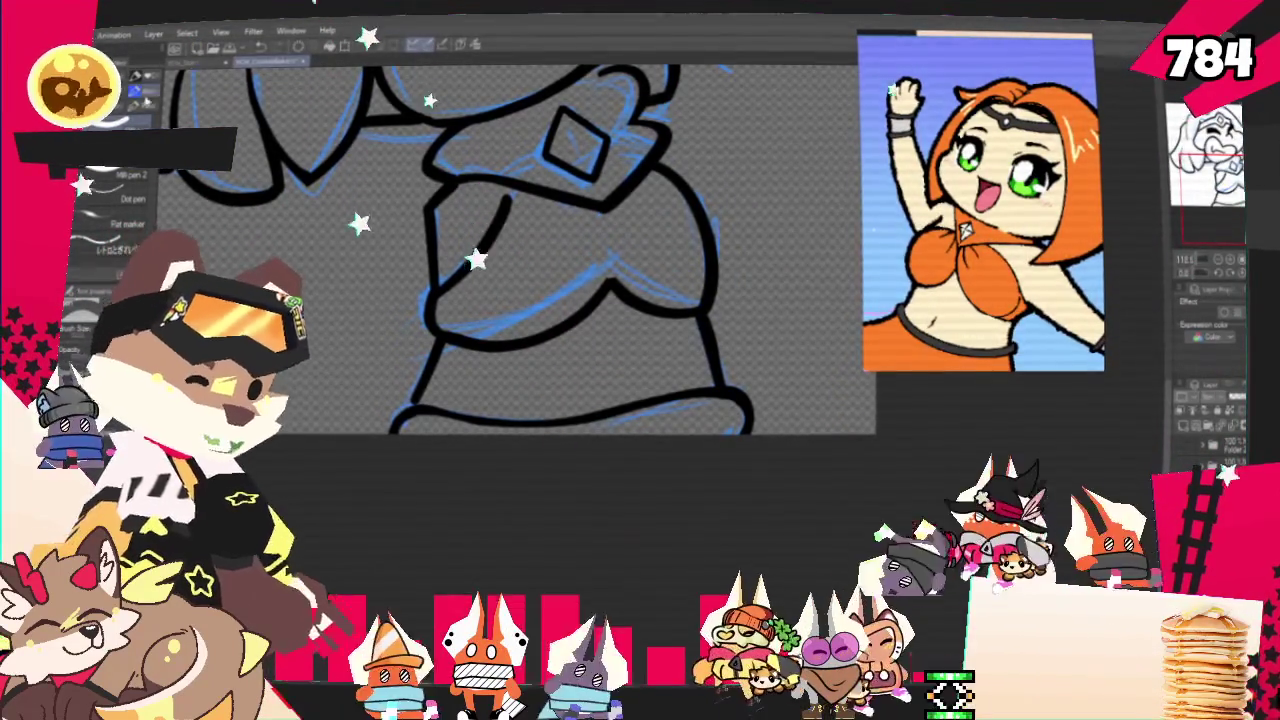
# Adjust the zoom to fit the drawing and hide the blue sketch layer.
pyautogui.scroll(-2, 285, 125)
pyautogui.scroll(2, 285, 125)
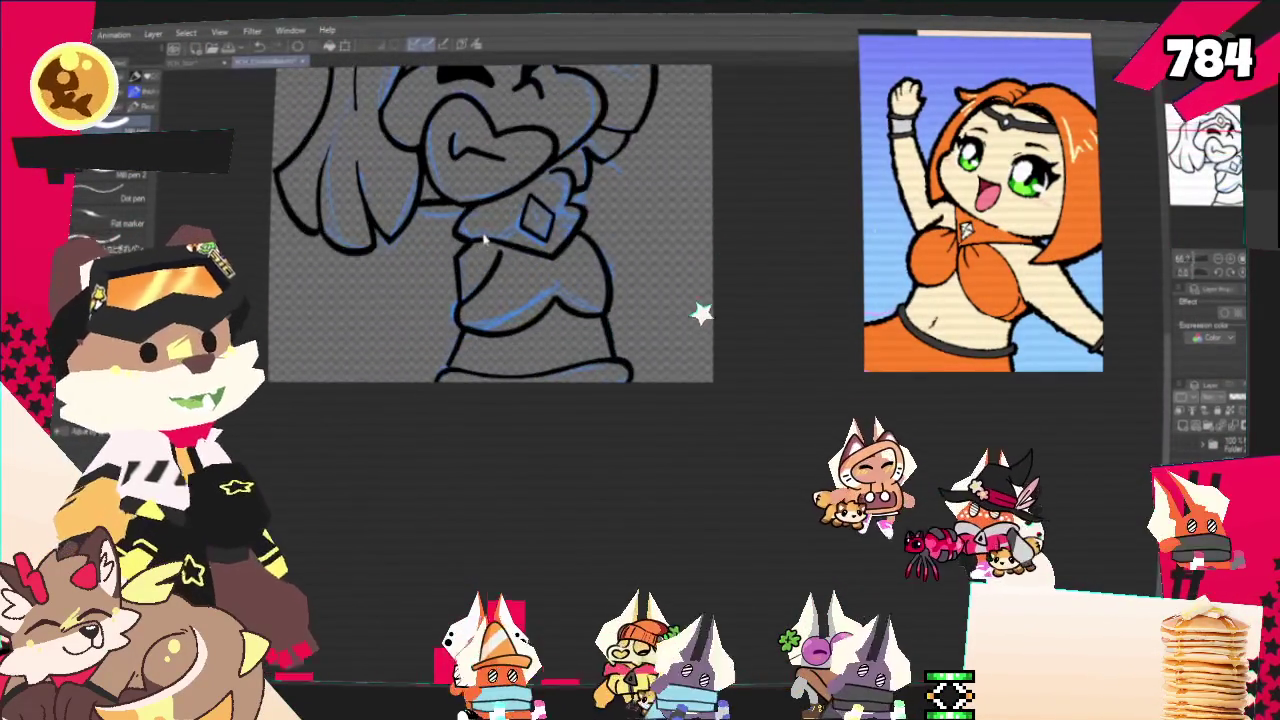
pyautogui.scroll(1, 487, 232)
pyautogui.scroll(1, 487, 232)
pyautogui.scroll(-2, 495, 215)
pyautogui.scroll(-1, 500, 200)
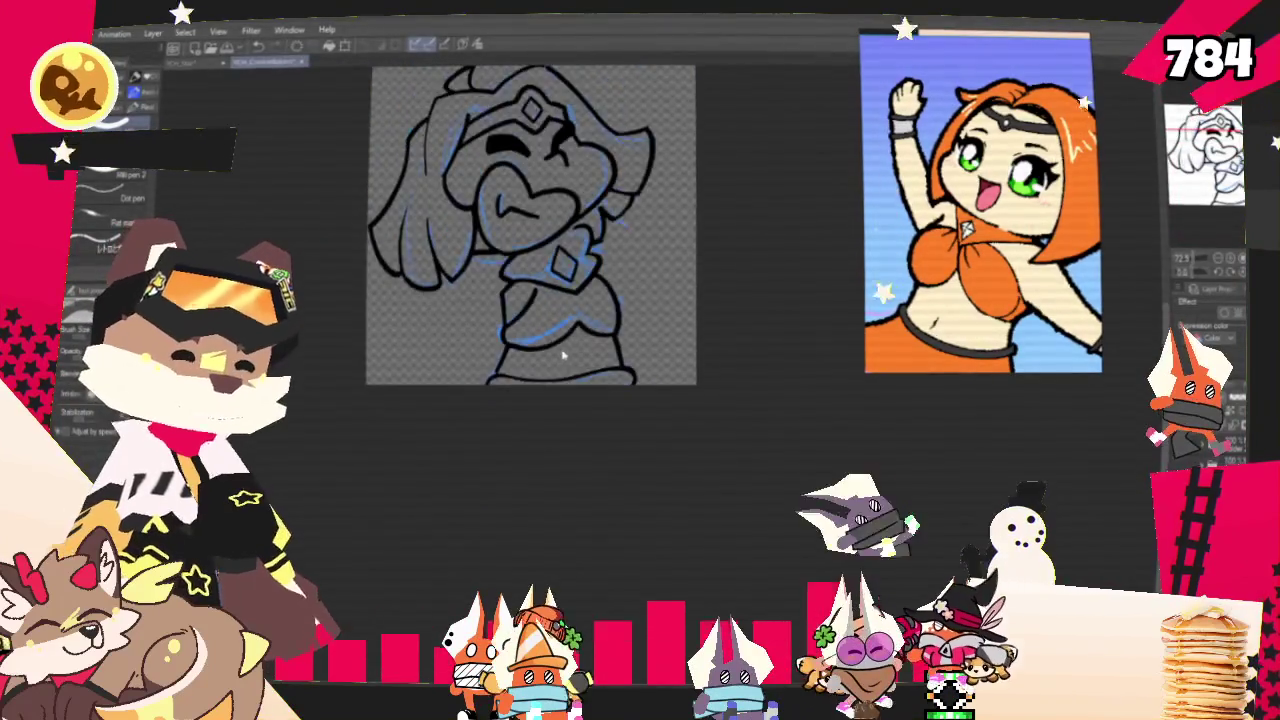
pyautogui.scroll(-1, 509, 189)
pyautogui.scroll(2, 509, 190)
pyautogui.scroll(-1, 540, 175)
pyautogui.scroll(2, 580, 170)
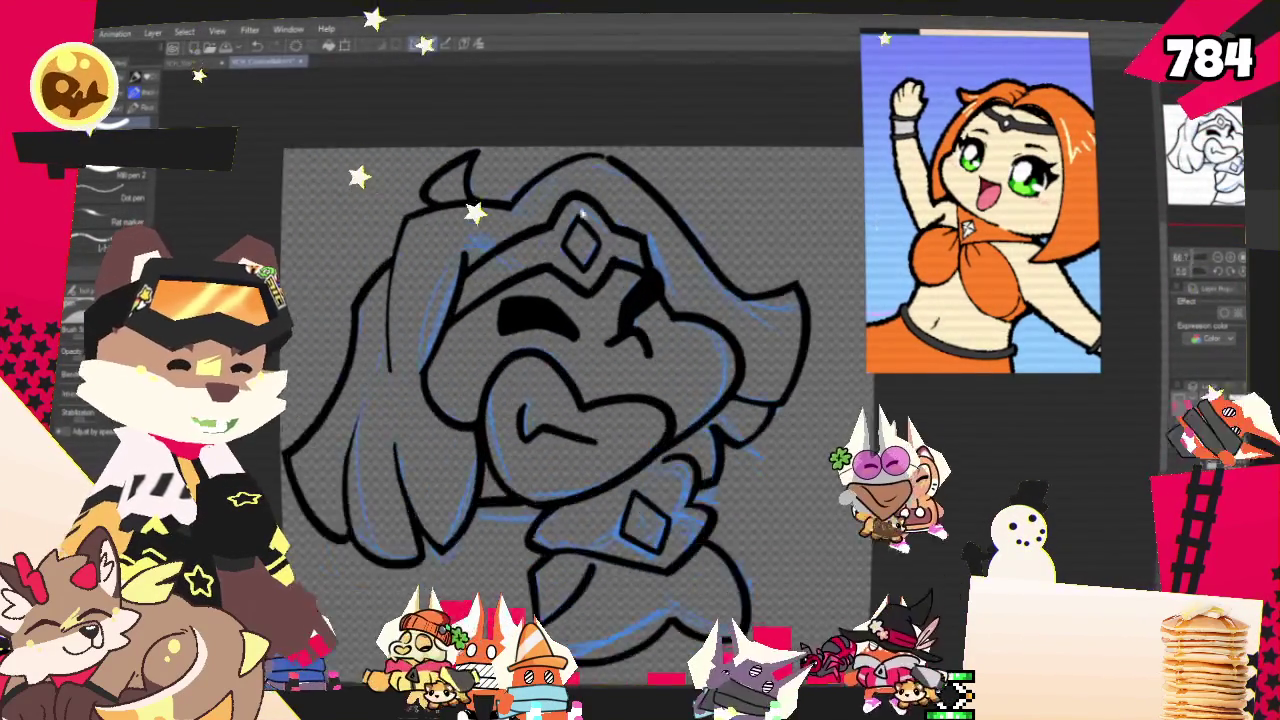
pyautogui.scroll(1, 620, 168)
pyautogui.scroll(-1, 610, 180)
pyautogui.scroll(-1, 590, 195)
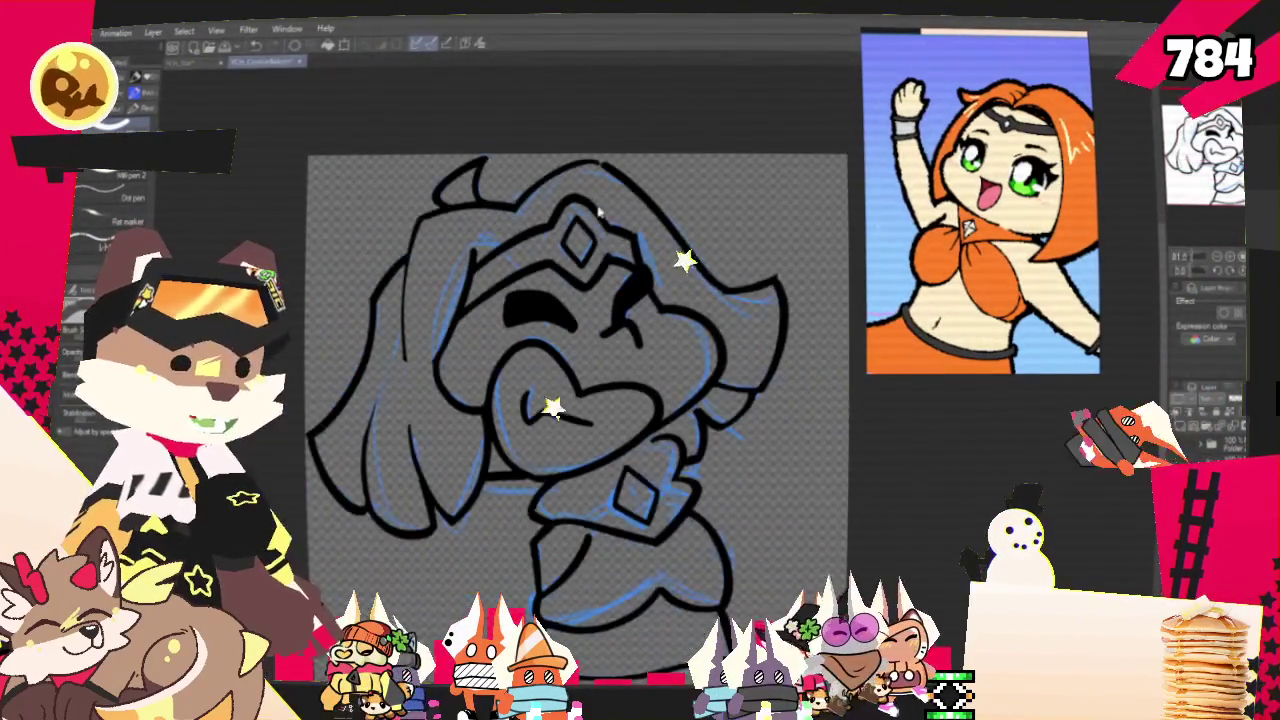
pyautogui.scroll(-1, 573, 215)
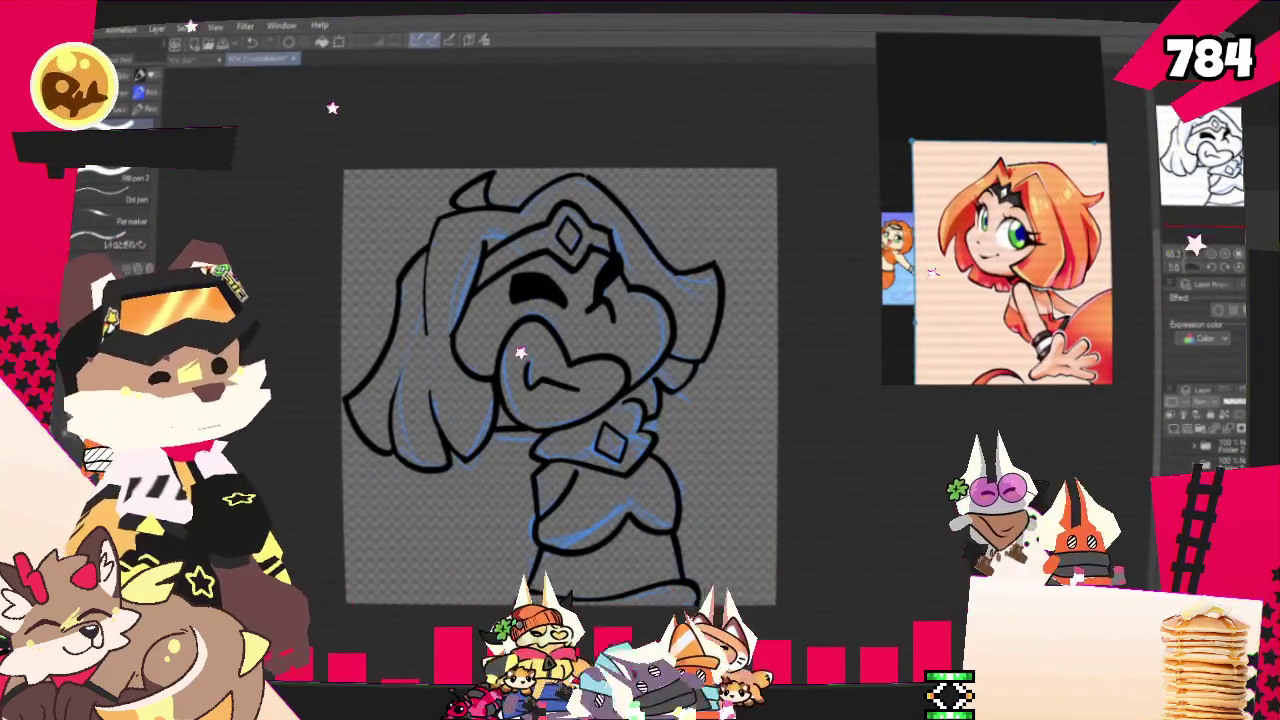
pyautogui.click(1175, 443)
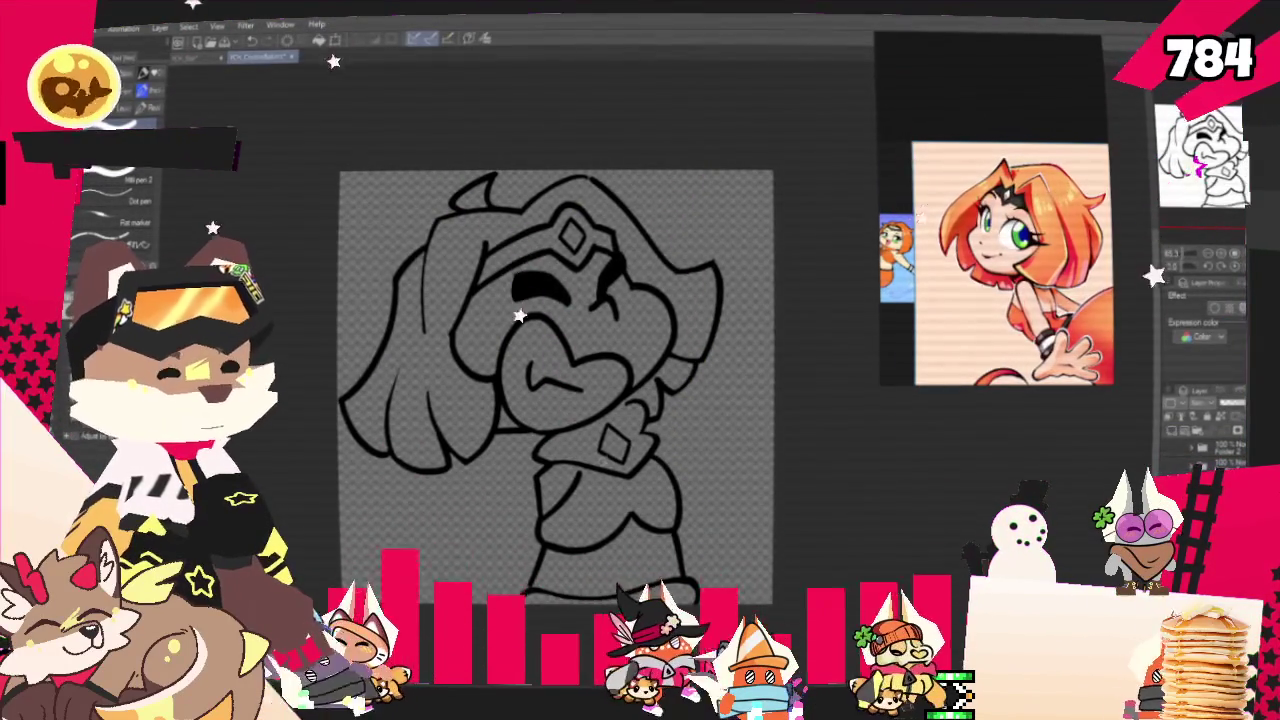
# Zoom in on the drawing and fill the hair with orange using the Fill tool.
pyautogui.hotkey('ctrl', '+')
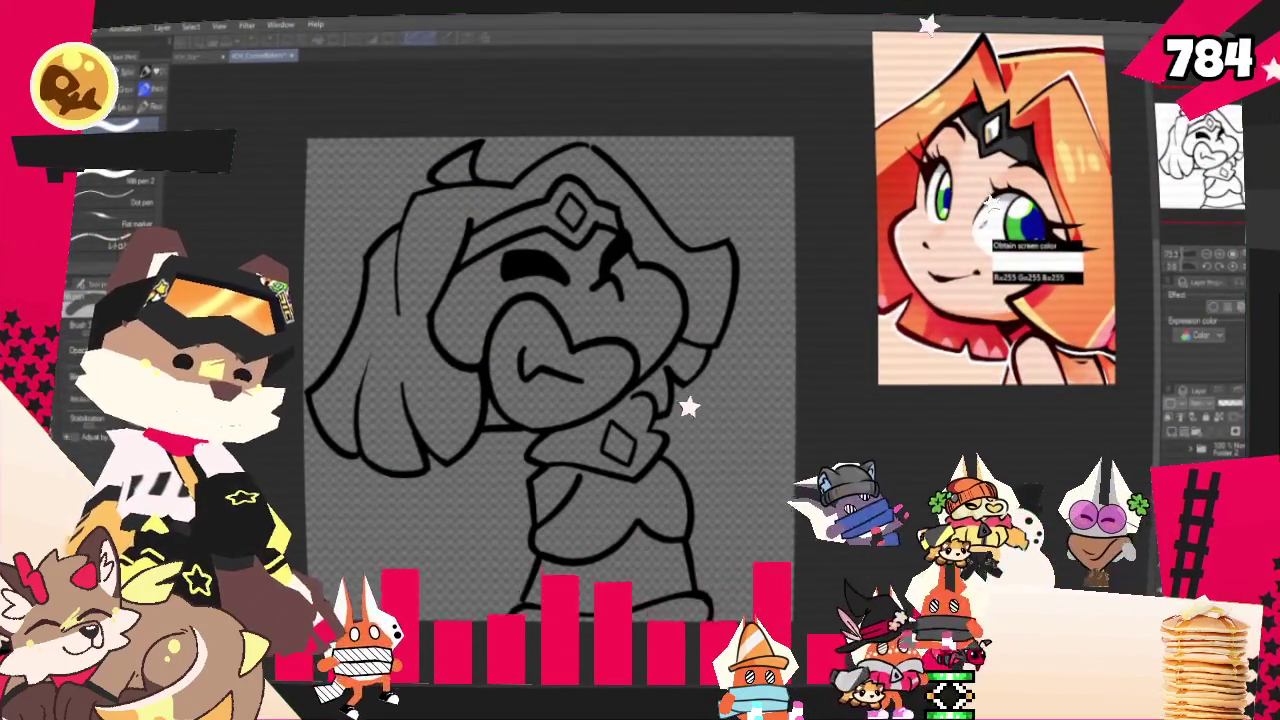
pyautogui.hotkey('ctrl', '-')
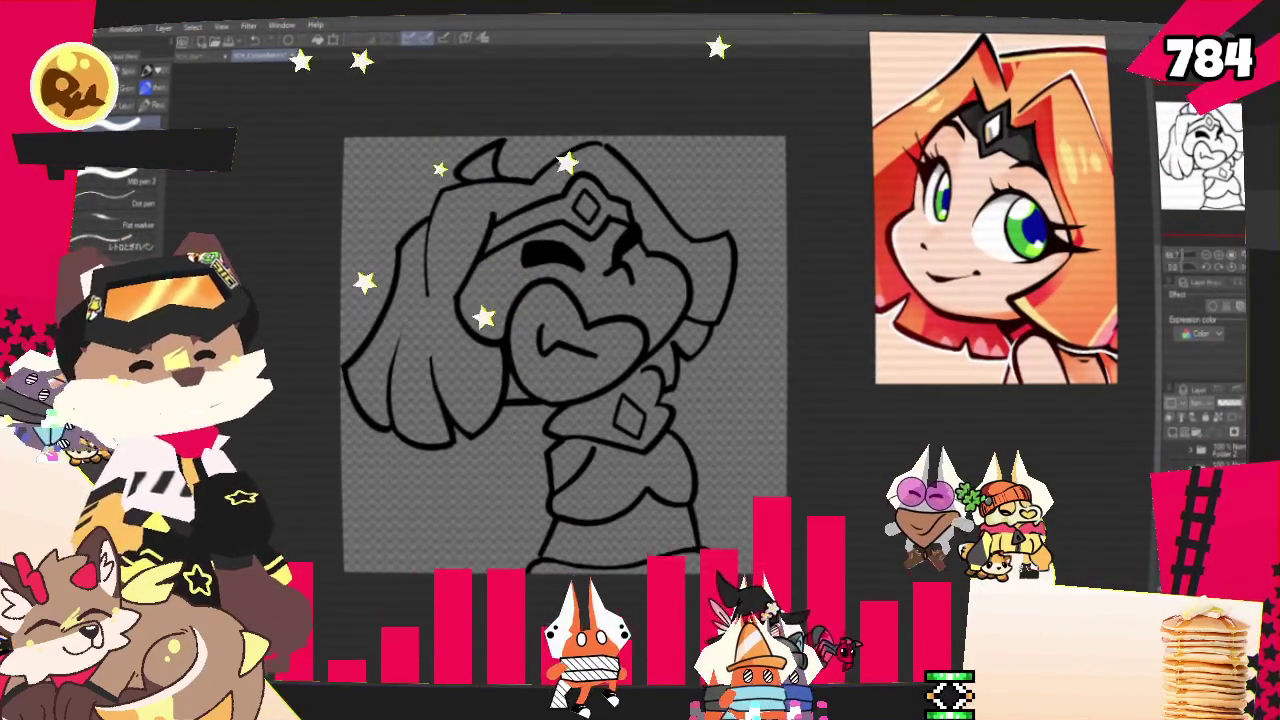
pyautogui.press('g')
pyautogui.hotkey('ctrl', '+')
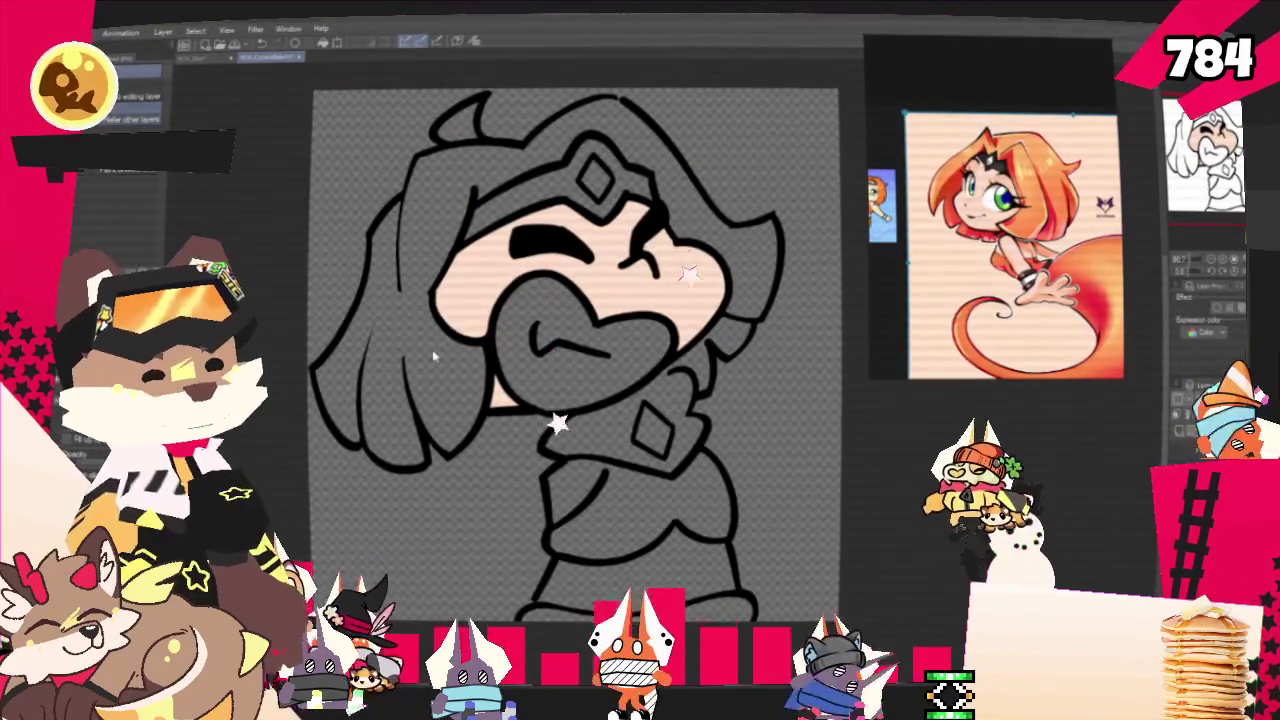
pyautogui.click(434, 357)
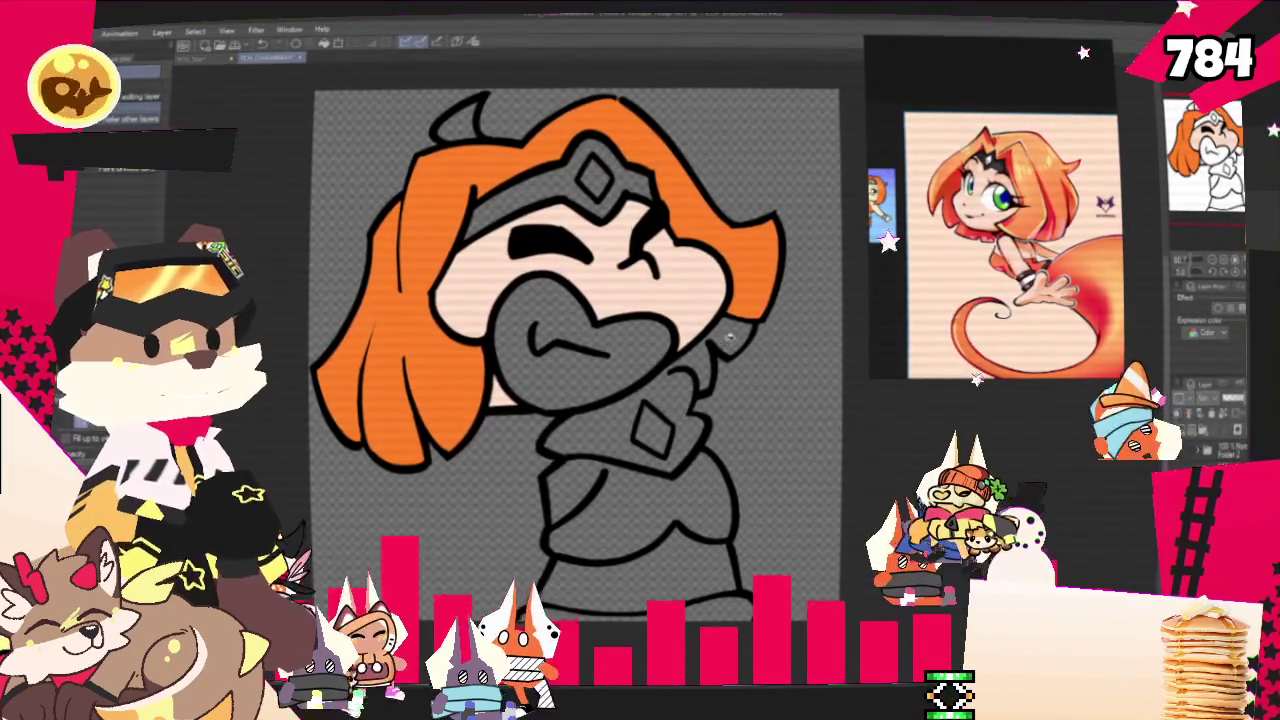
# Fill the scarf beside the neck, then move the view right and down.
pyautogui.click(736, 322)
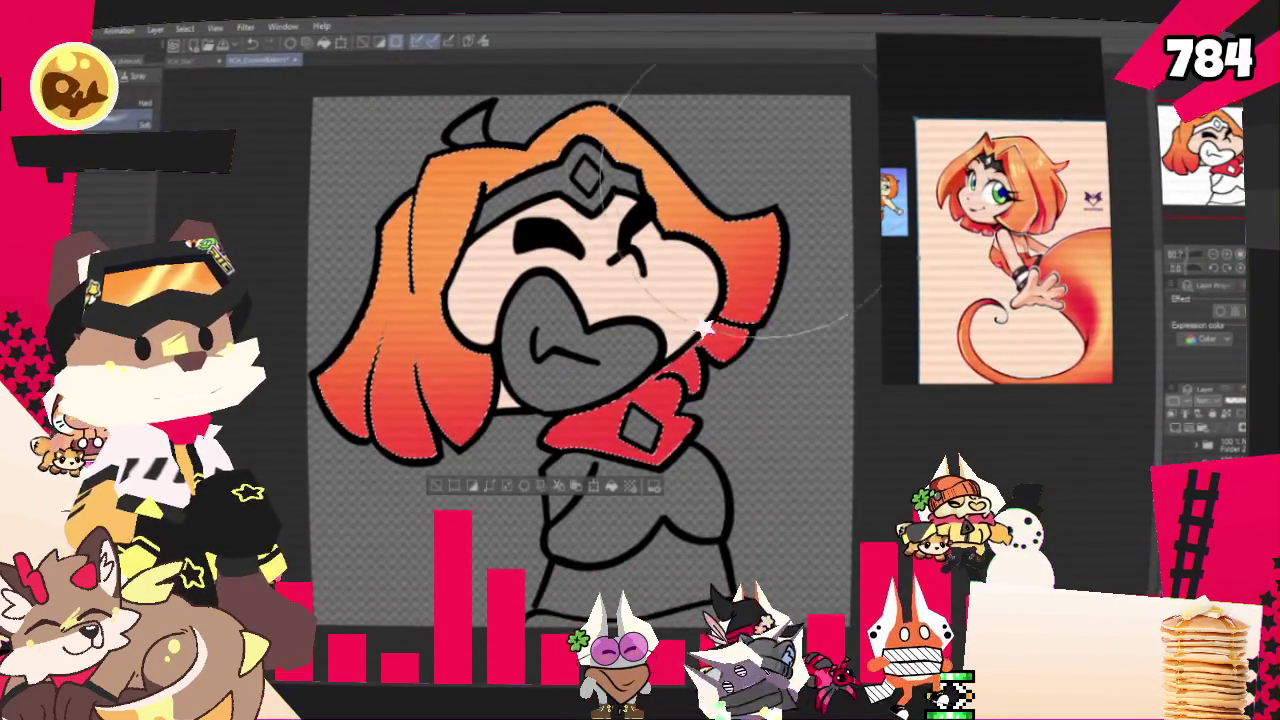
pyautogui.moveTo(710, 140); pyautogui.dragTo(780, 220)
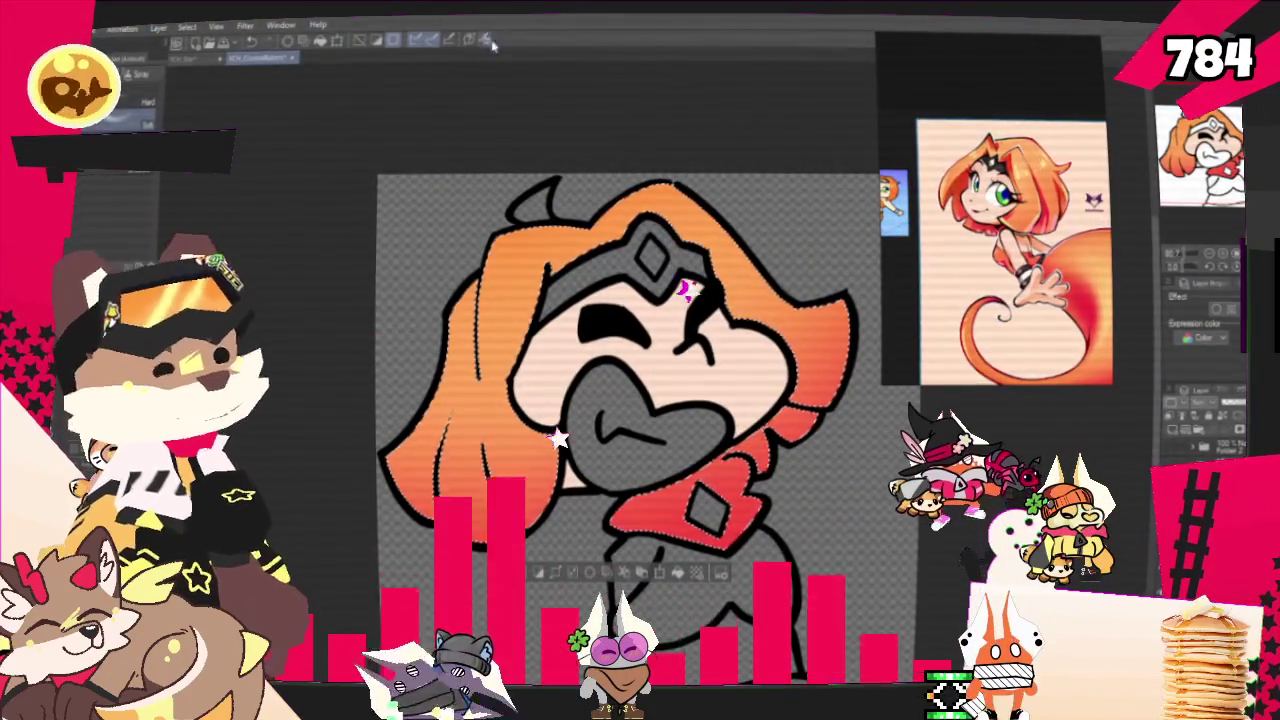
# Sample the face's skin colour and switch between the Fill tool and the pen.
pyautogui.keyDown('alt'); pyautogui.click(700, 350); pyautogui.keyUp('alt')
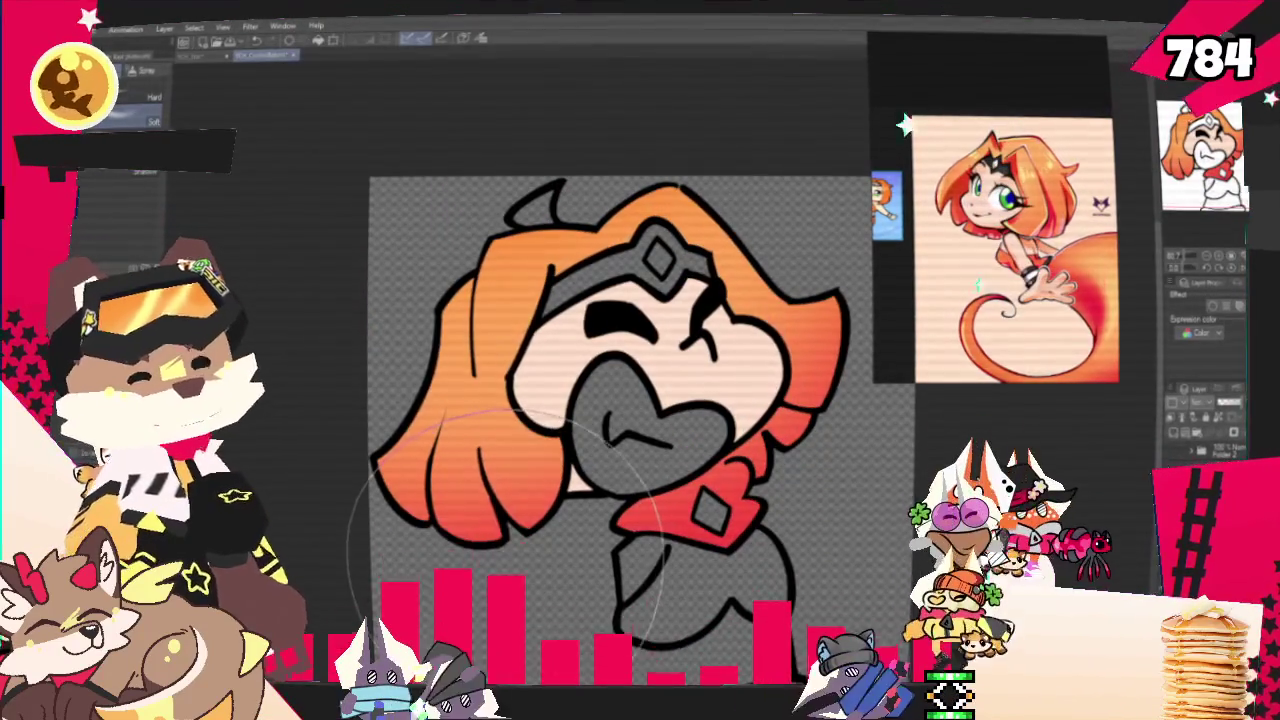
pyautogui.press('p')
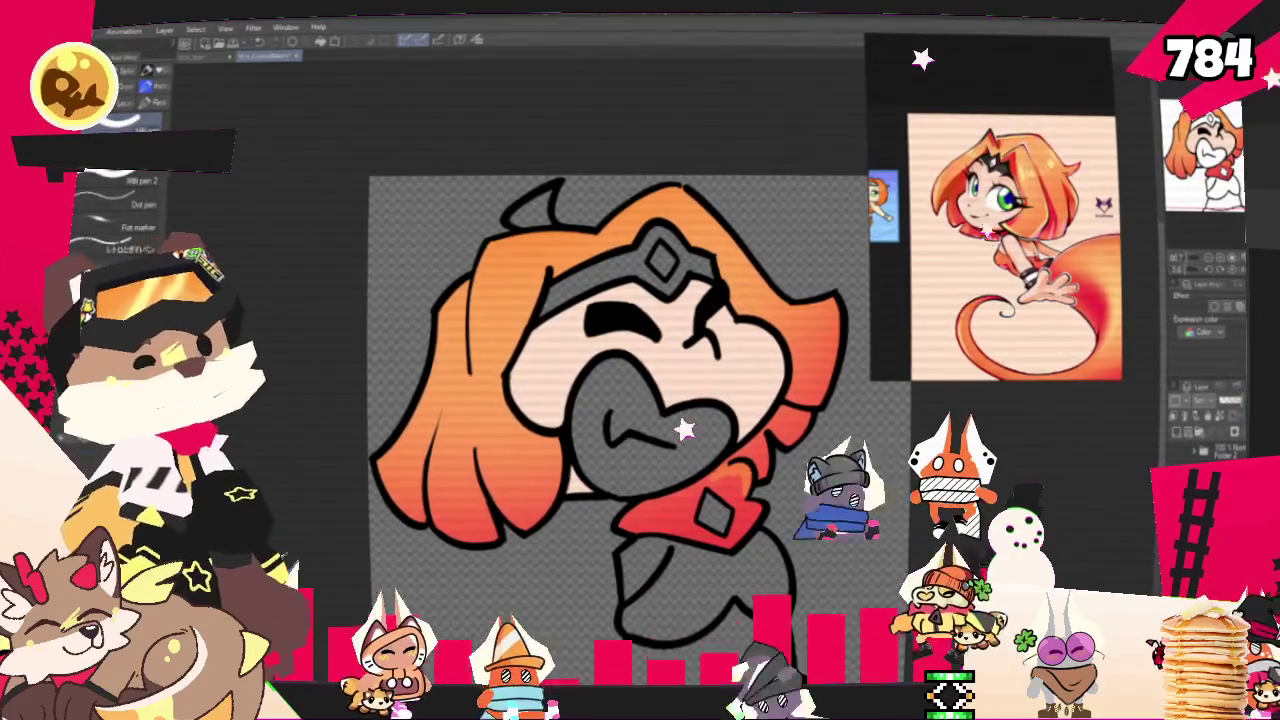
pyautogui.press('g')
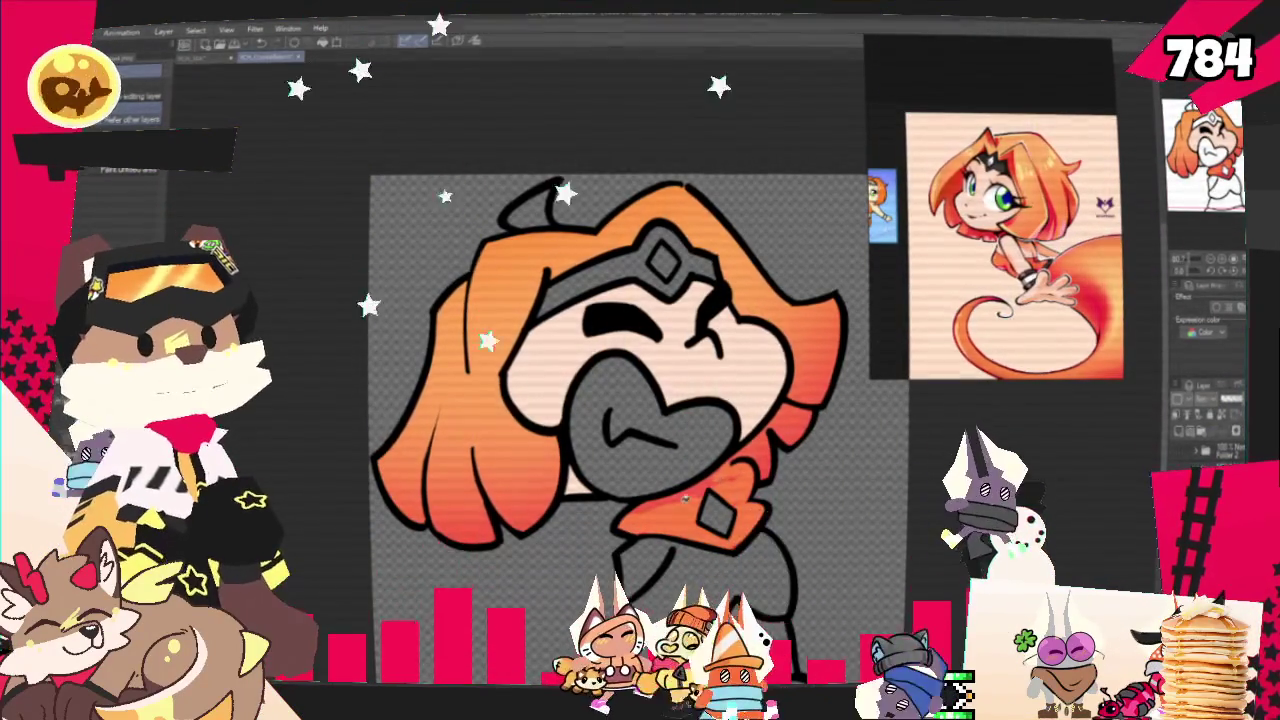
pyautogui.press('p')
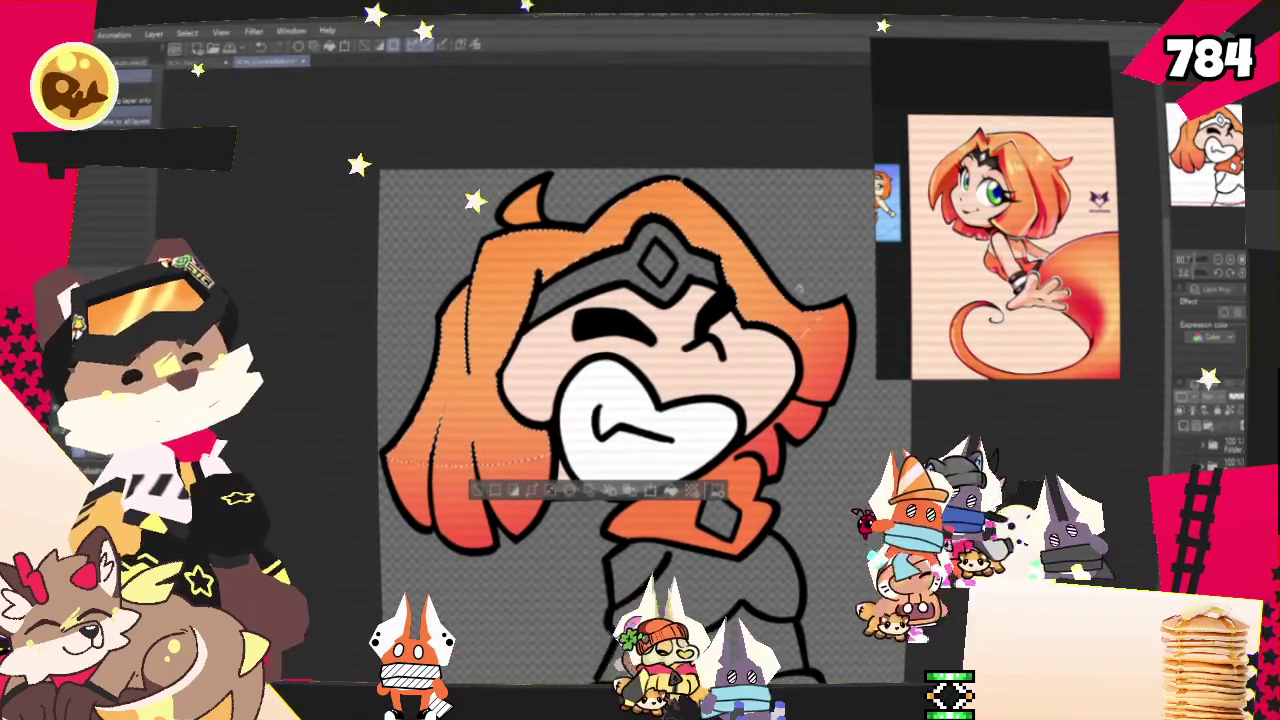
# Pick pale yellow from the reference and paint a left-hair highlight, undoing the upper-right stroke.
pyautogui.click(476, 46)
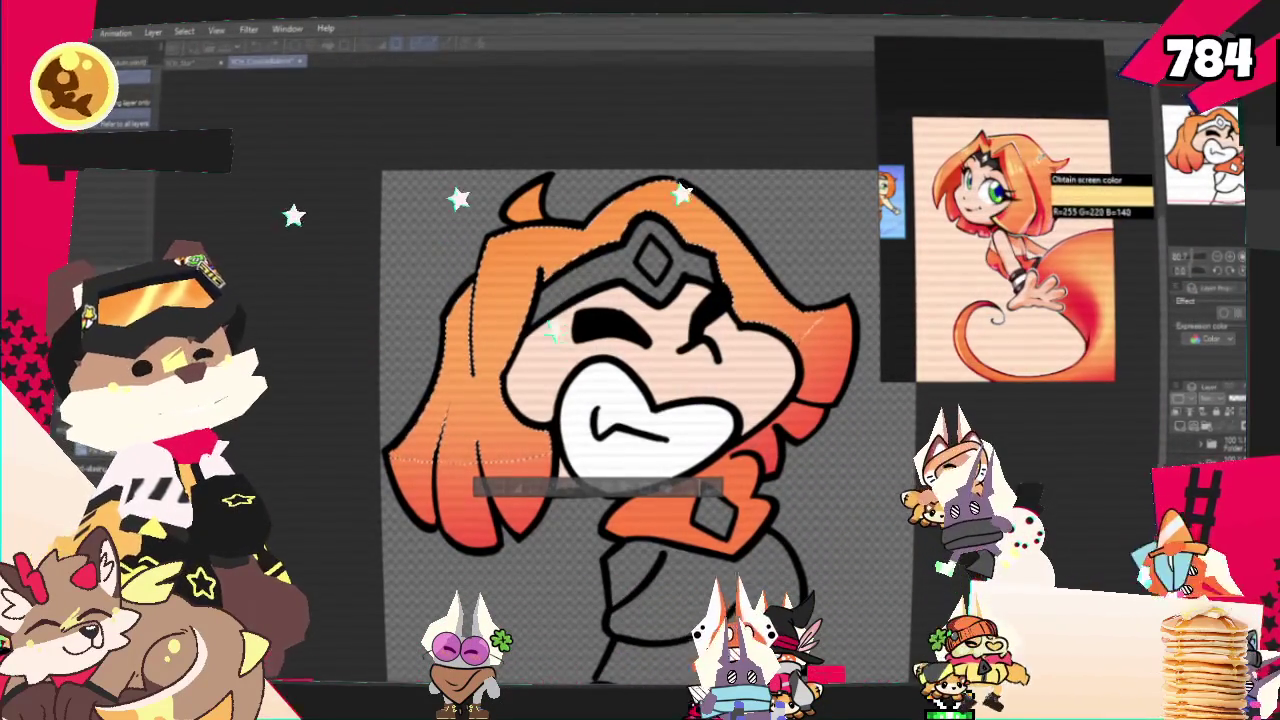
pyautogui.click(1047, 174)
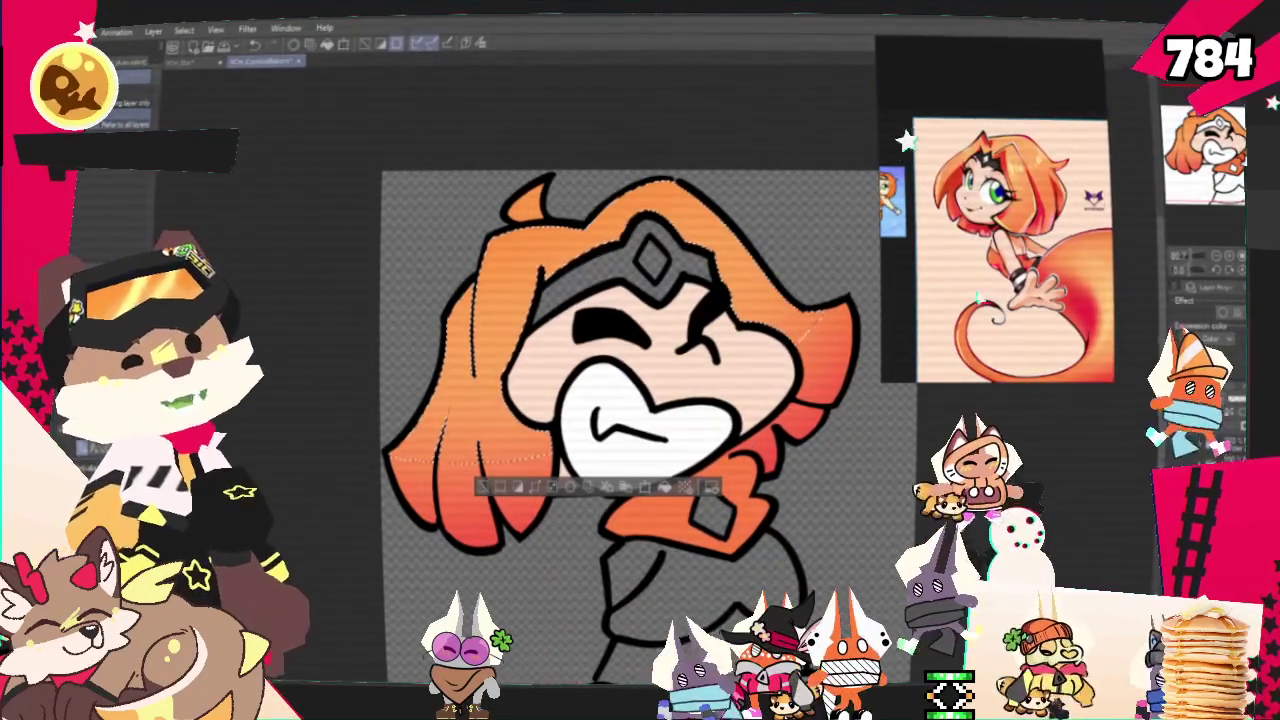
pyautogui.press('b')
pyautogui.moveTo(455, 395); pyautogui.dragTo(520, 340)
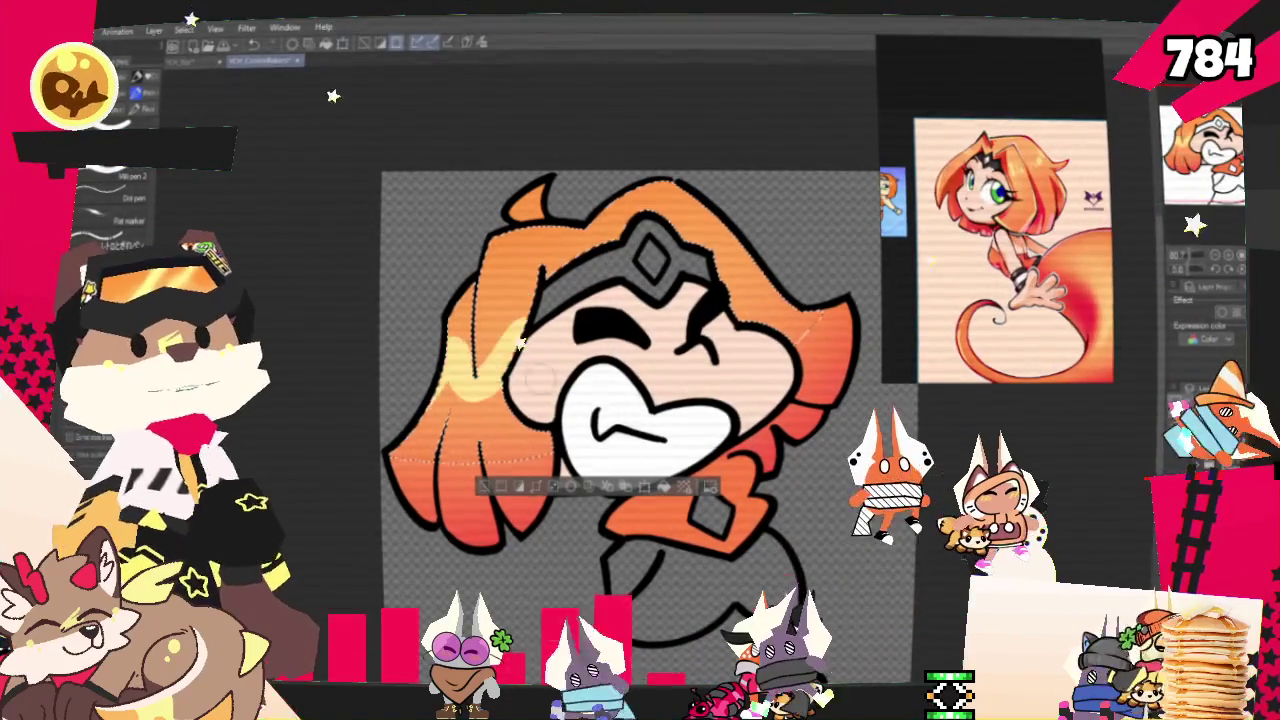
pyautogui.moveTo(712, 228); pyautogui.dragTo(776, 268)
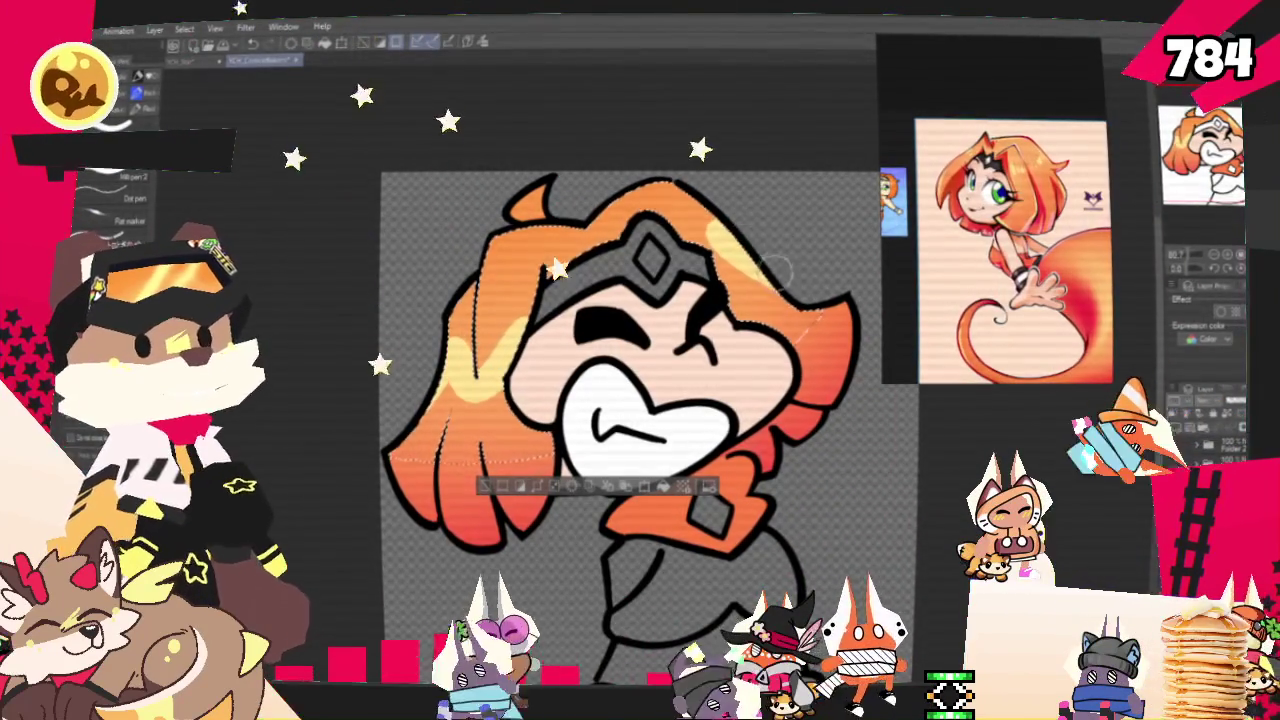
pyautogui.hotkey('ctrl', 'z')
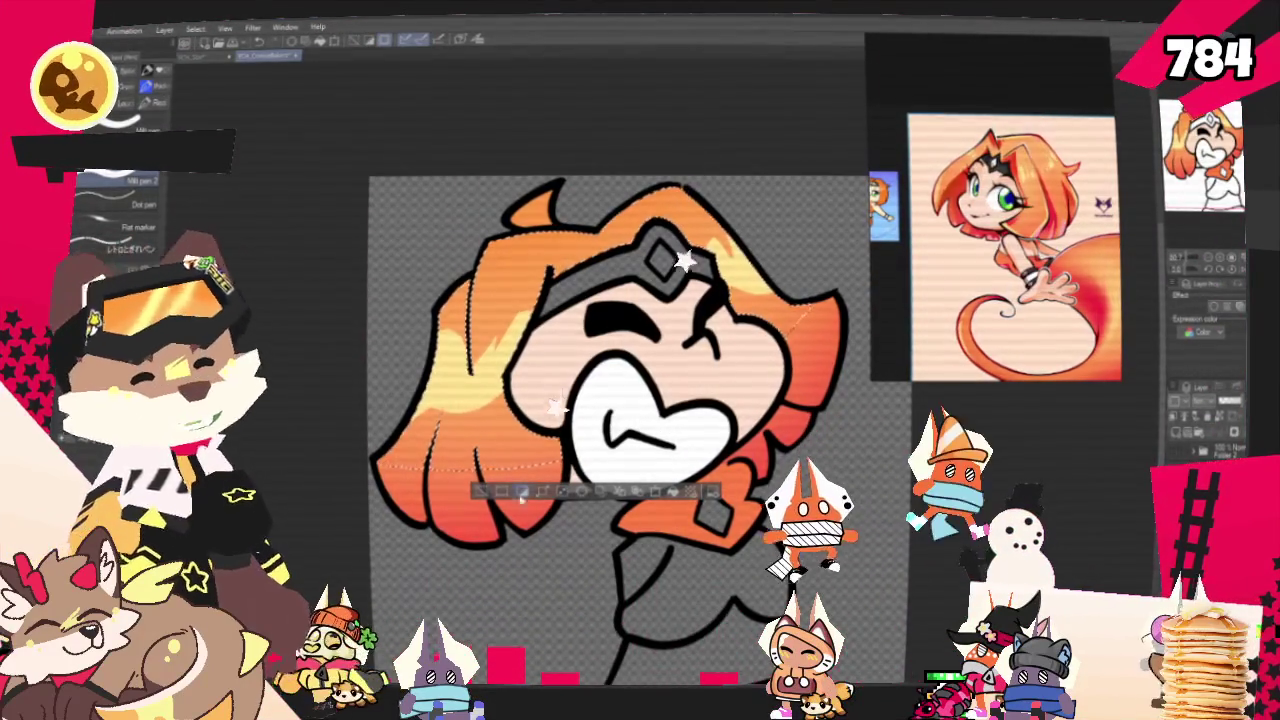
pyautogui.scroll(1, 600, 420)
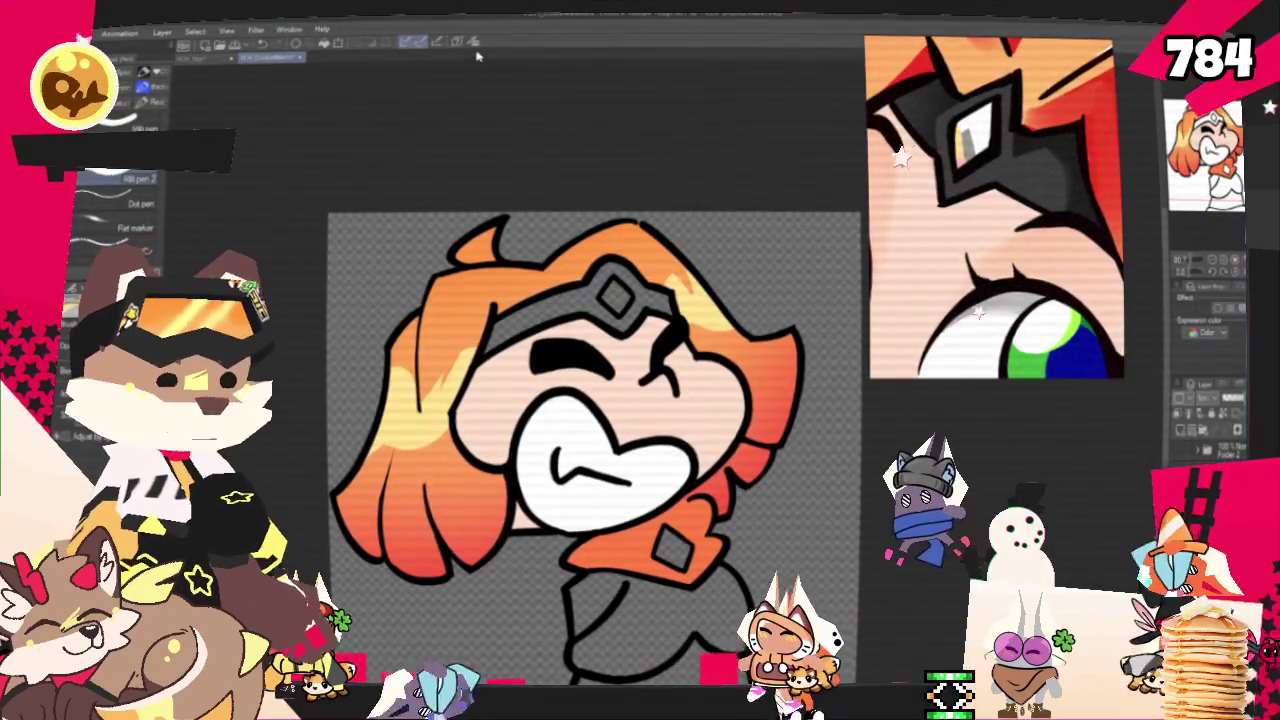
# Fill the headband dark and shade the diamond gem with grey and white highlights.
pyautogui.scroll(1, 600, 420)
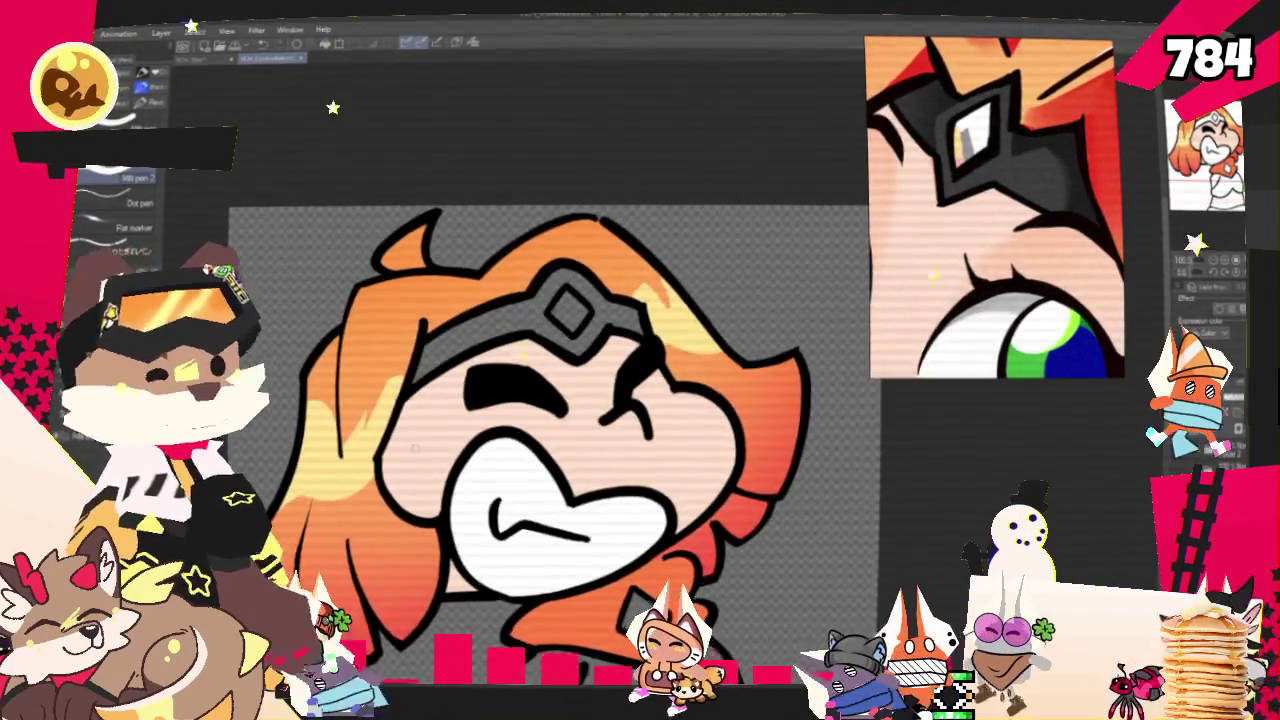
pyautogui.press('g')
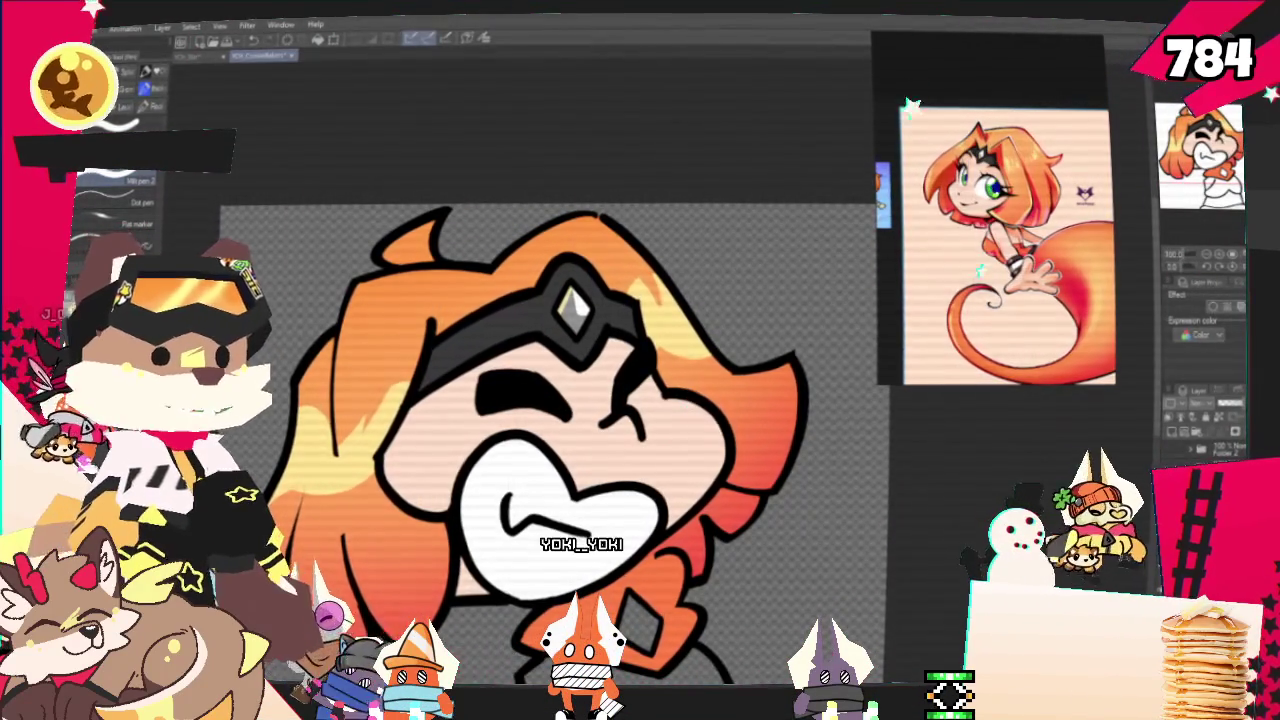
pyautogui.hotkey('ctrl', '-')
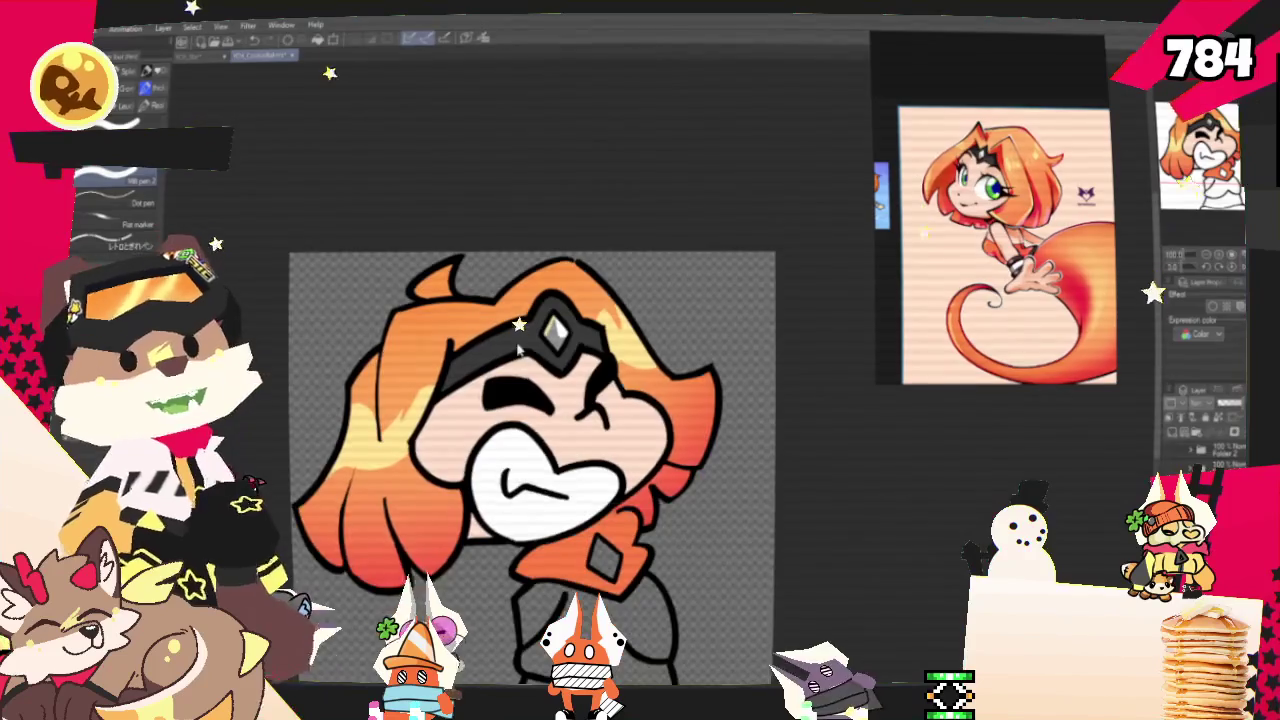
# Colour the girl's torso orange using the Fill tool and G-pen.
pyautogui.hotkey('ctrl', '-')
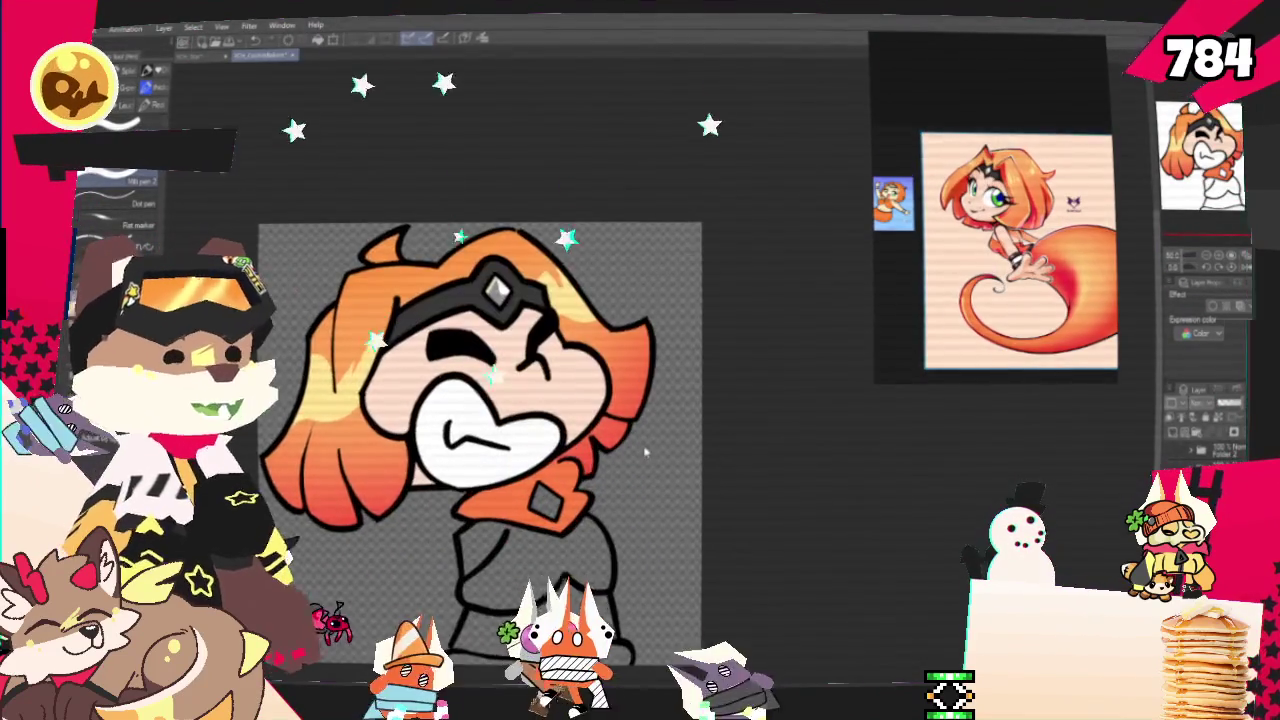
pyautogui.hotkey('ctrl', '+')
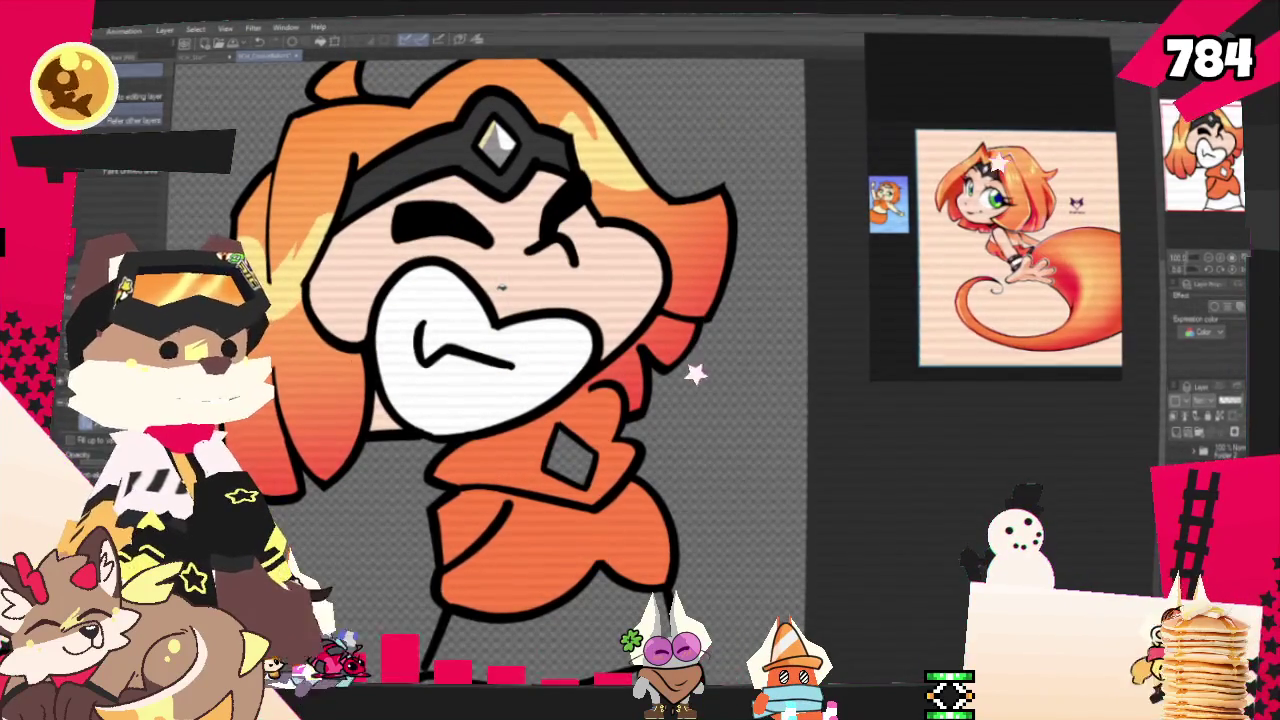
pyautogui.press('p')
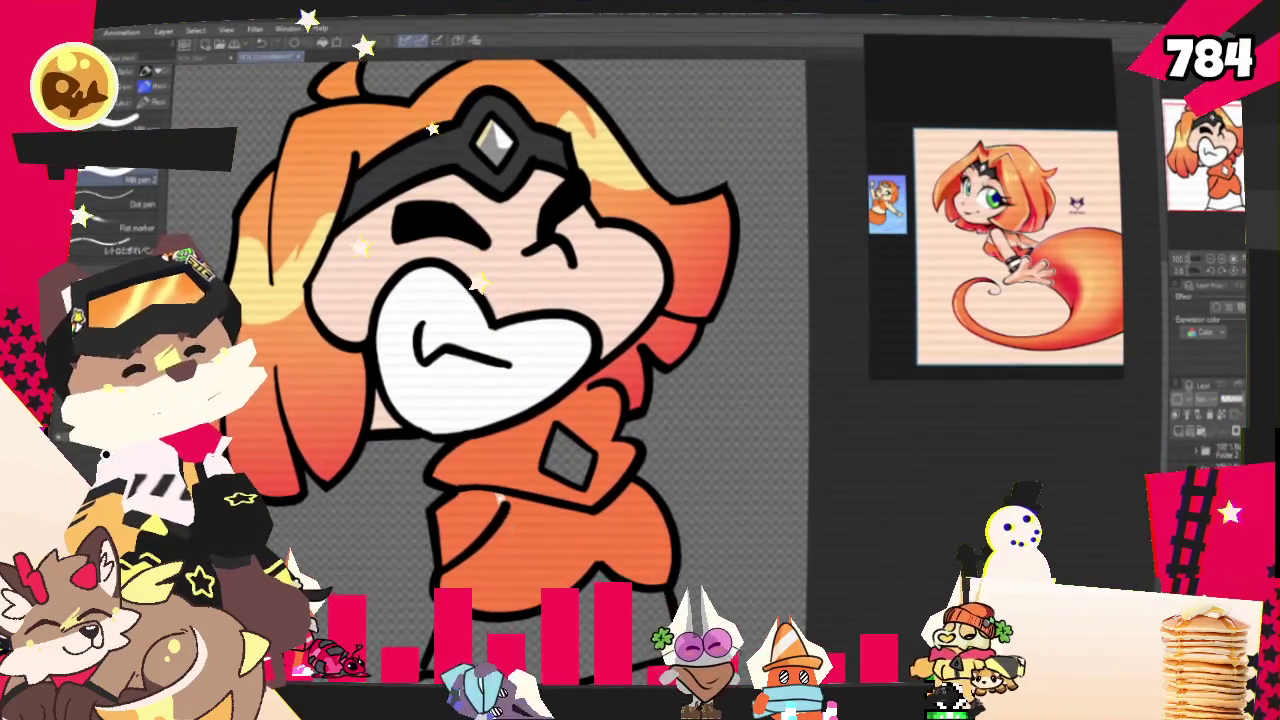
pyautogui.press('g')
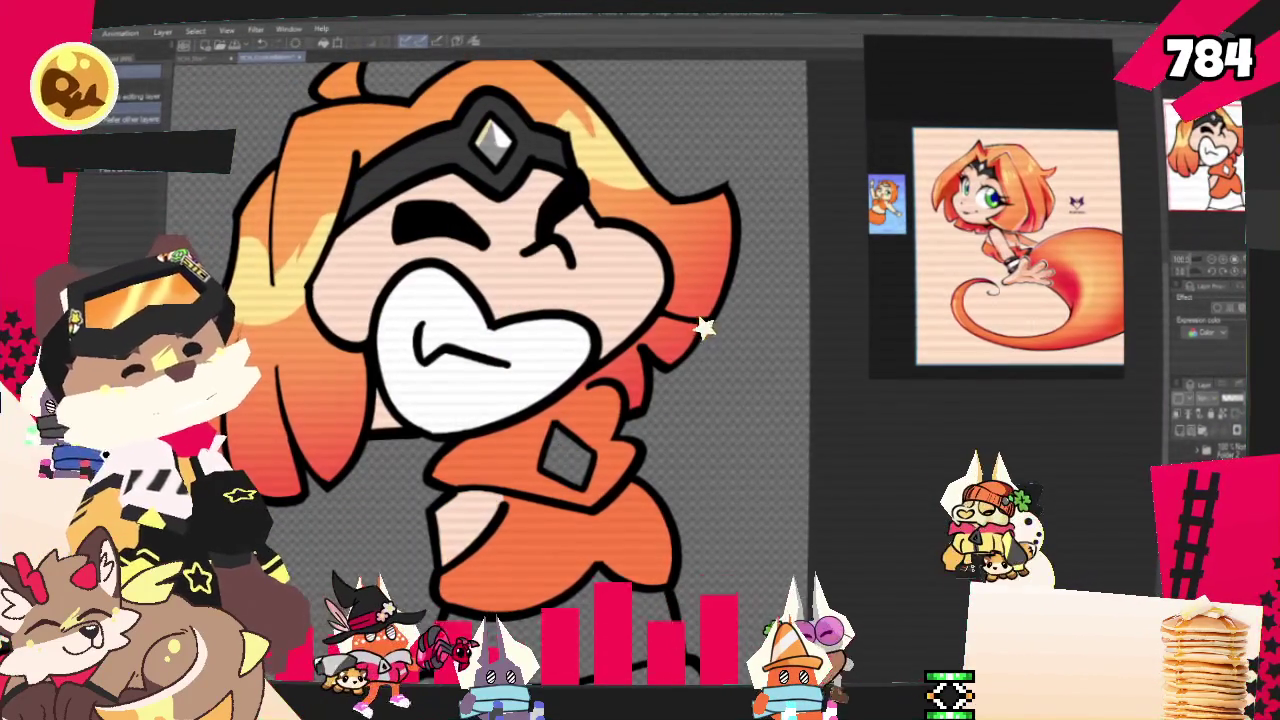
pyautogui.press('p')
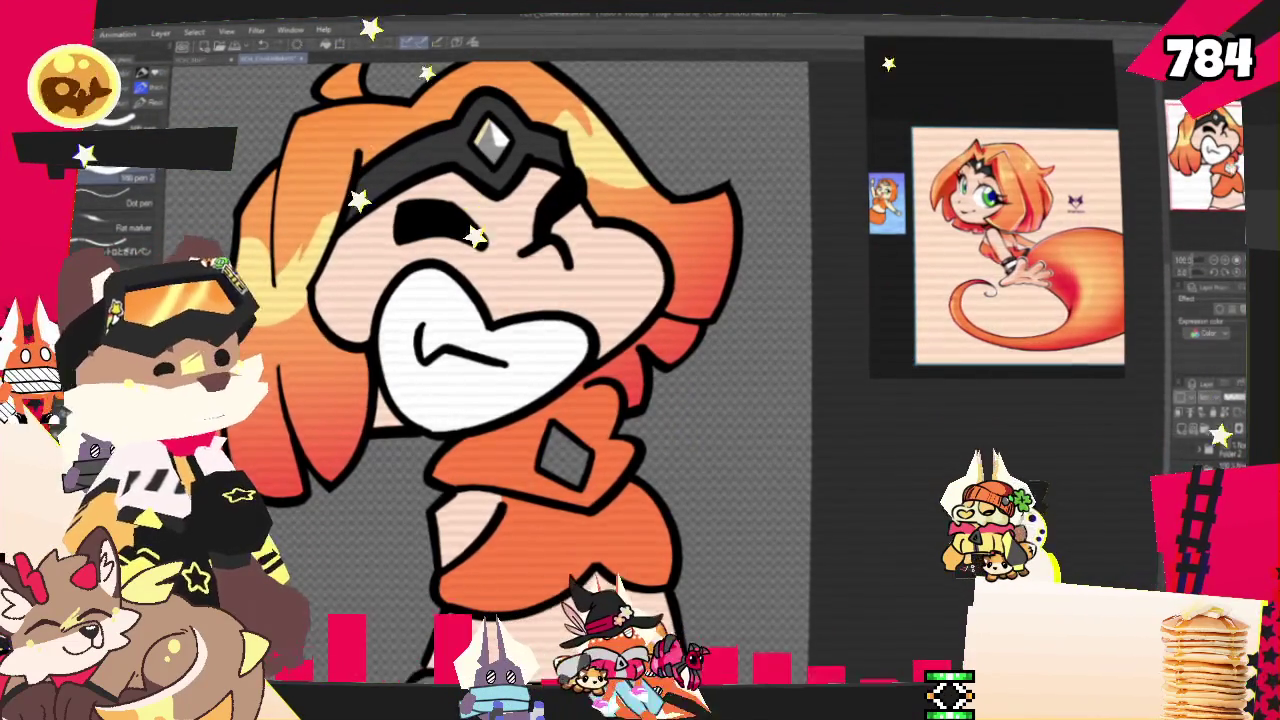
# Fill the lower body with skin tone and shade the scarf's diamond silver.
pyautogui.scroll(-2, 520, 330)
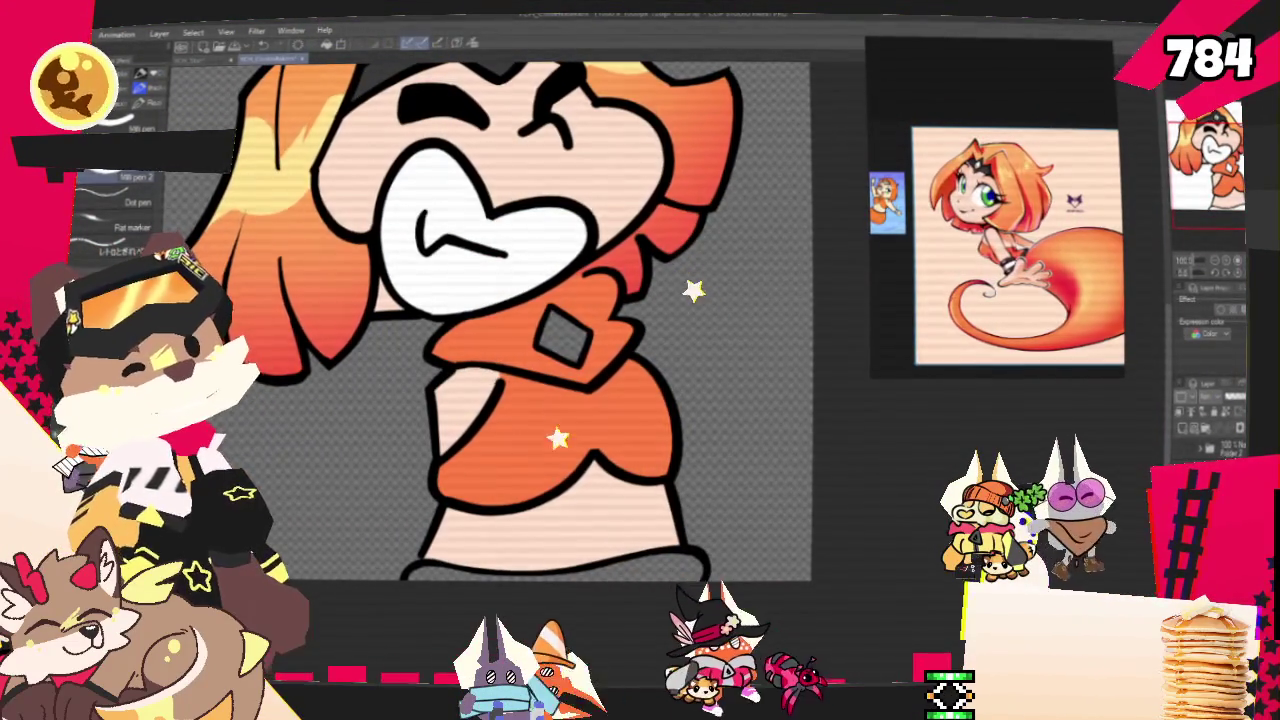
pyautogui.press('g')
pyautogui.scroll(2, 520, 330)
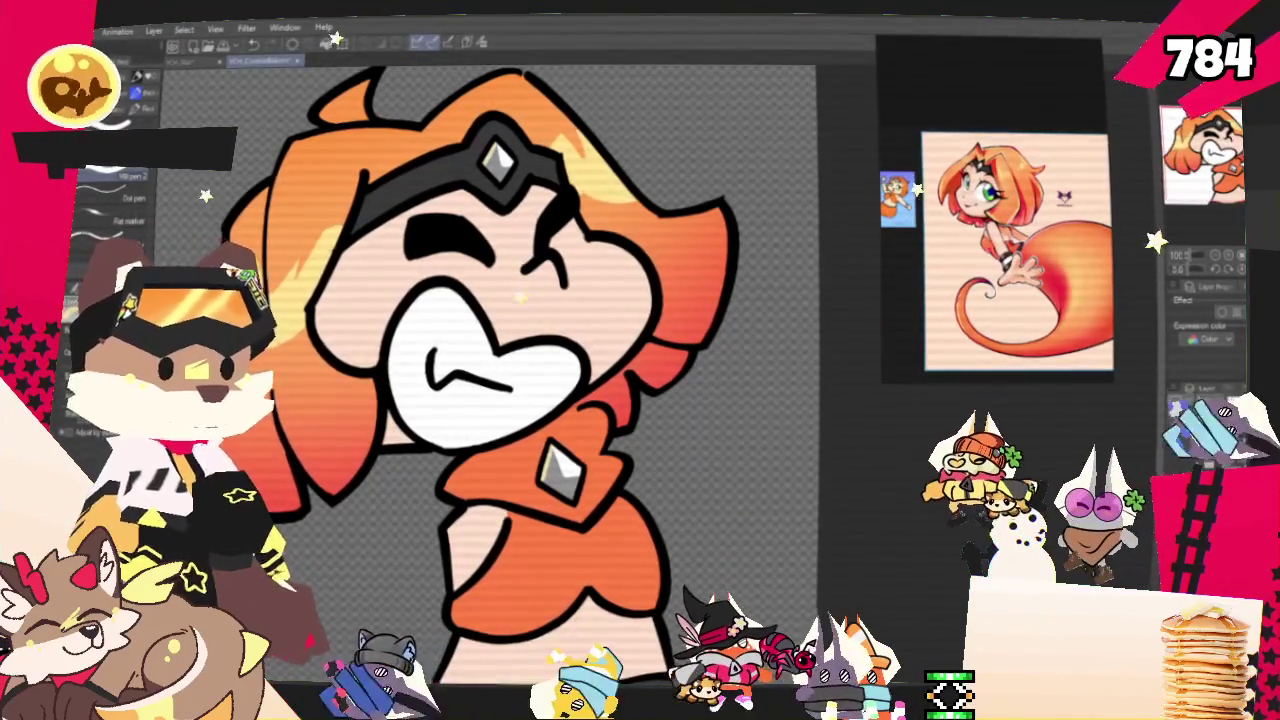
pyautogui.hotkey('ctrl', '-')
pyautogui.hotkey('ctrl', '+')
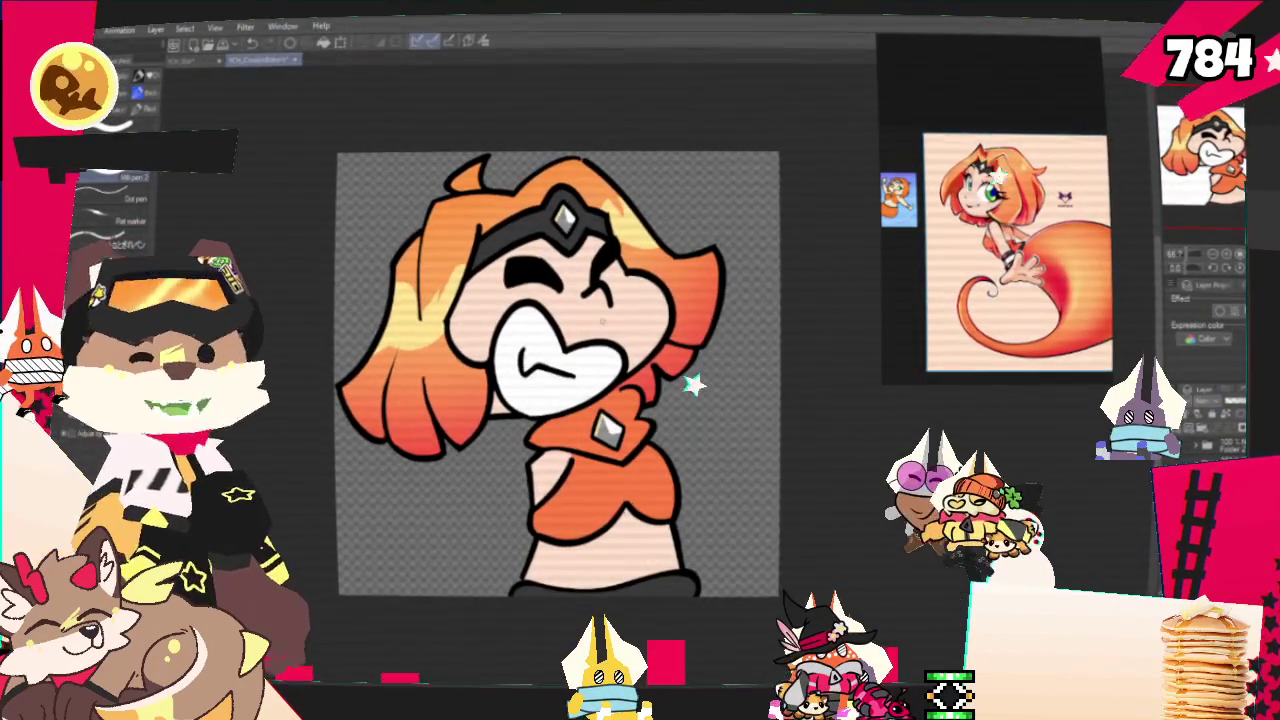
pyautogui.hotkey('ctrl', '+')
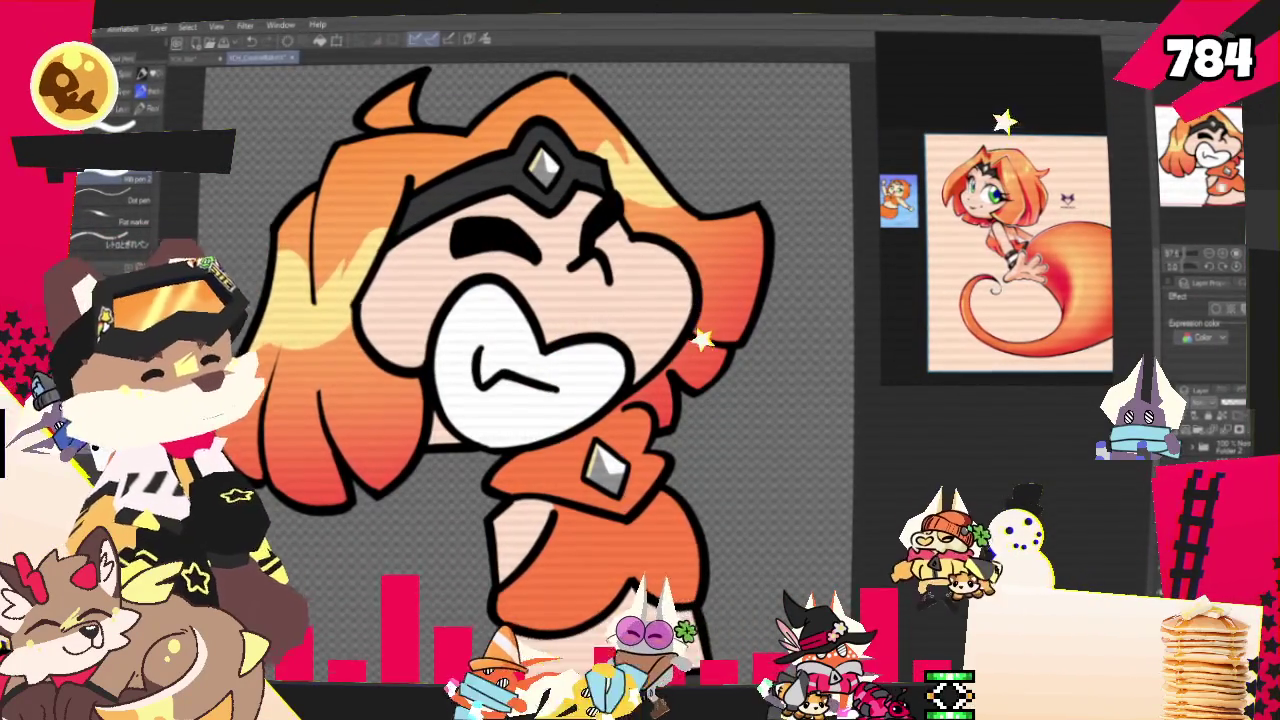
# Open the File menu's Export (Single Layer) format choices for the finished drawing.
pyautogui.scroll(-2, 530, 360)
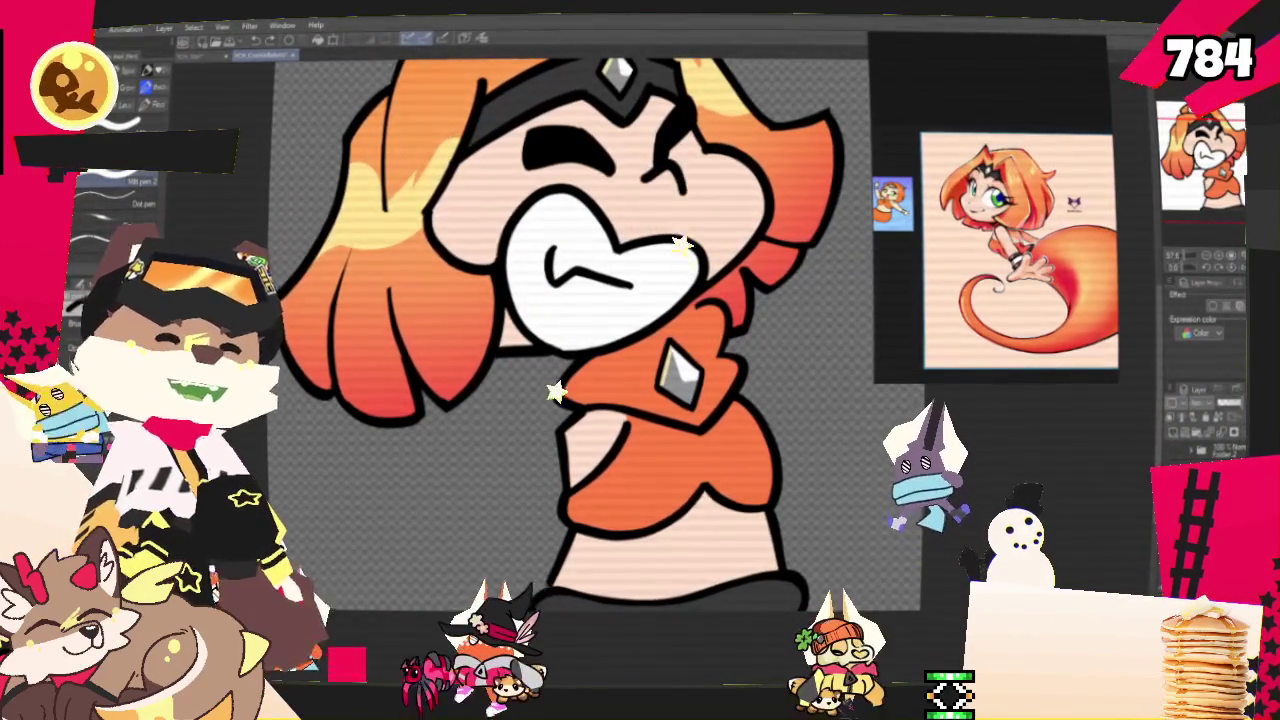
pyautogui.scroll(-5, 590, 333)
pyautogui.scroll(2, 590, 333)
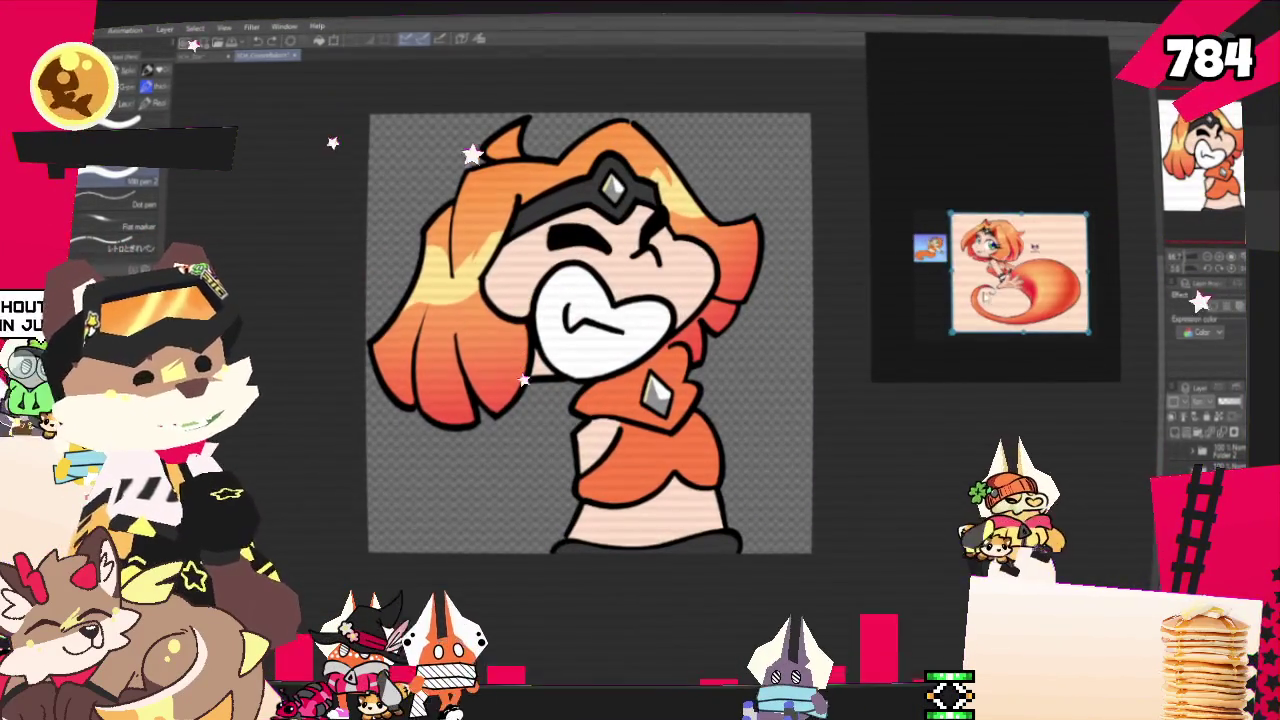
pyautogui.scroll(2, 548, 310)
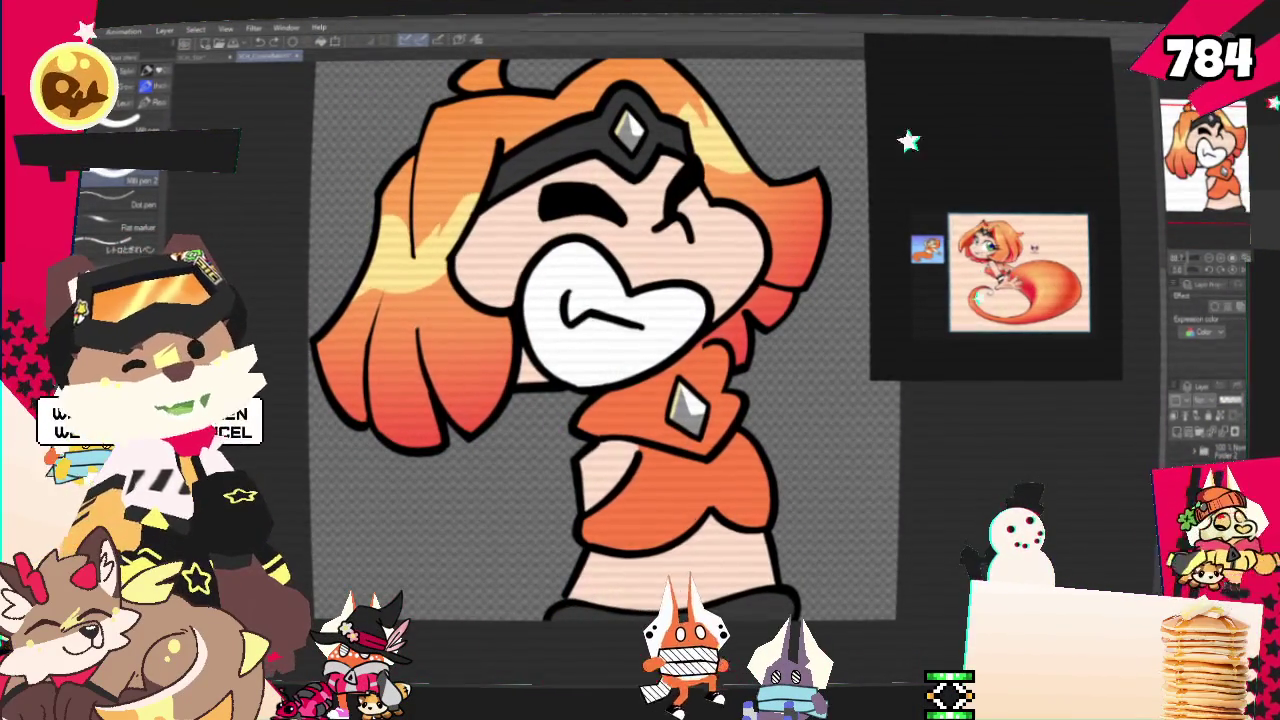
pyautogui.hotkey('alt', 'f')
pyautogui.moveTo(150, 196)
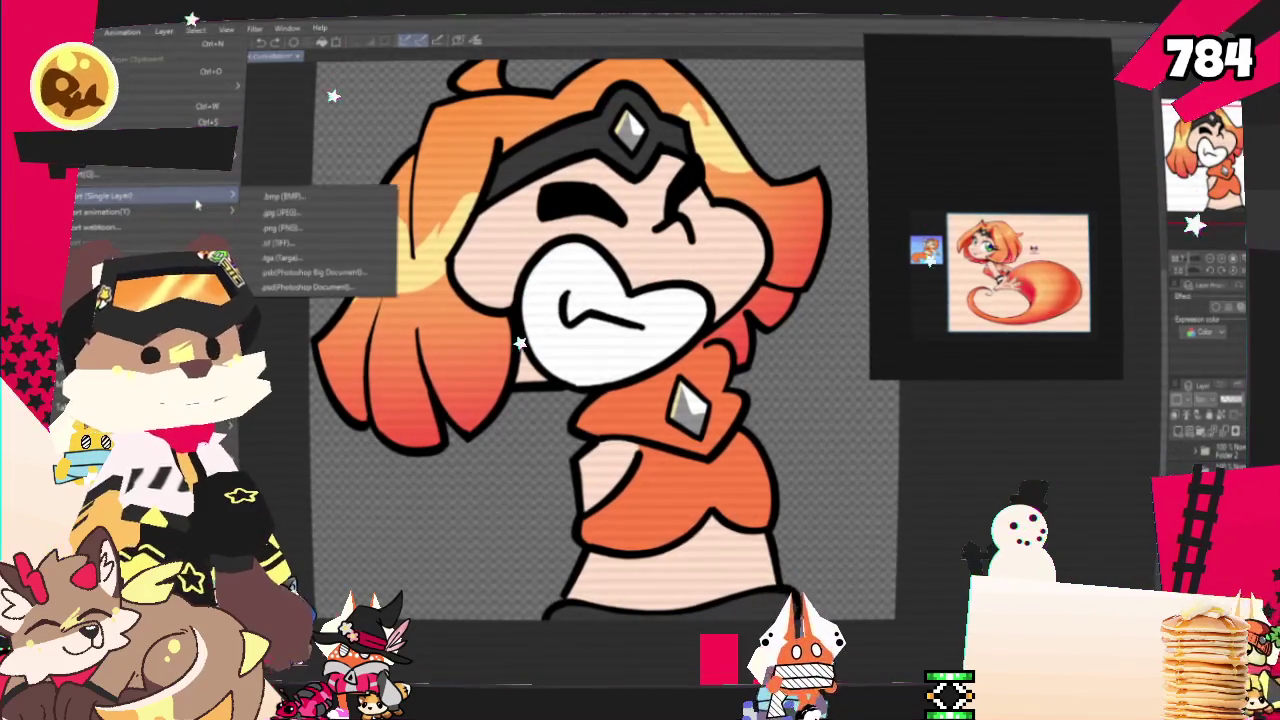
# Export the drawing as a .png (PNG) file into the CookieBakers folder.
pyautogui.click(334, 233)
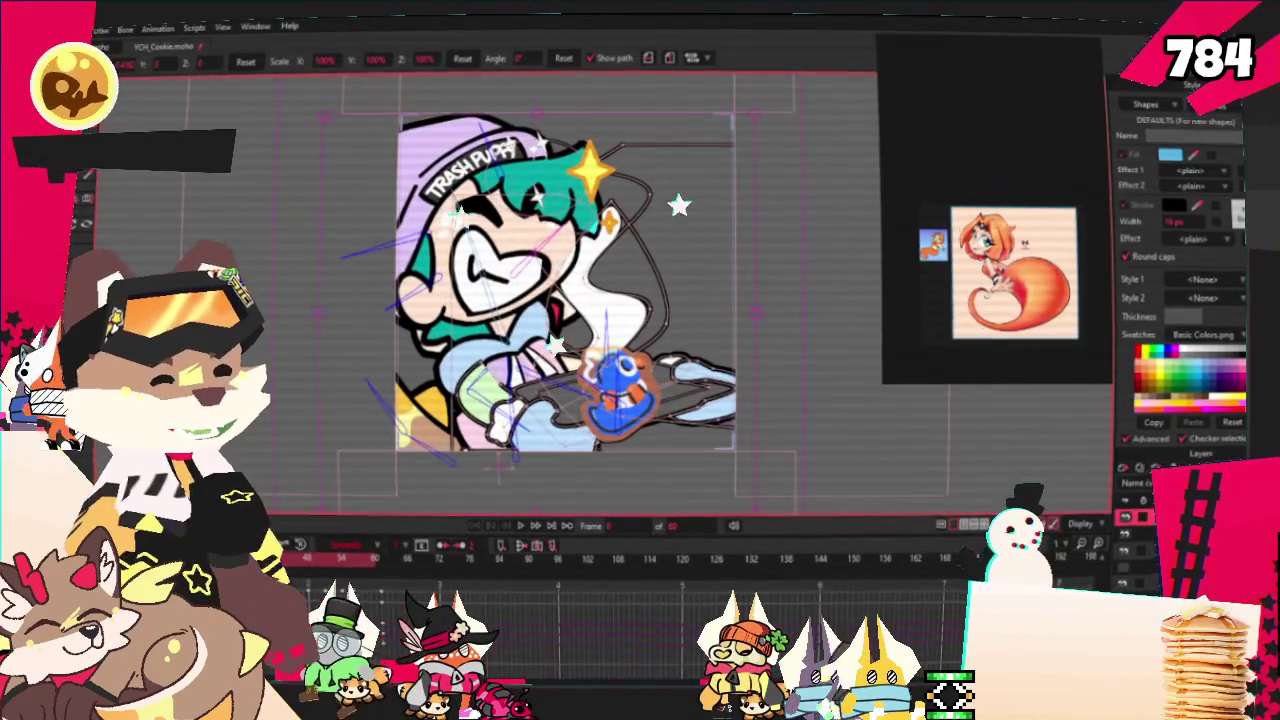
# Set the Simbou.png layer's source image to the new orange-haired girl PNG.
pyautogui.doubleClick(1180, 500)
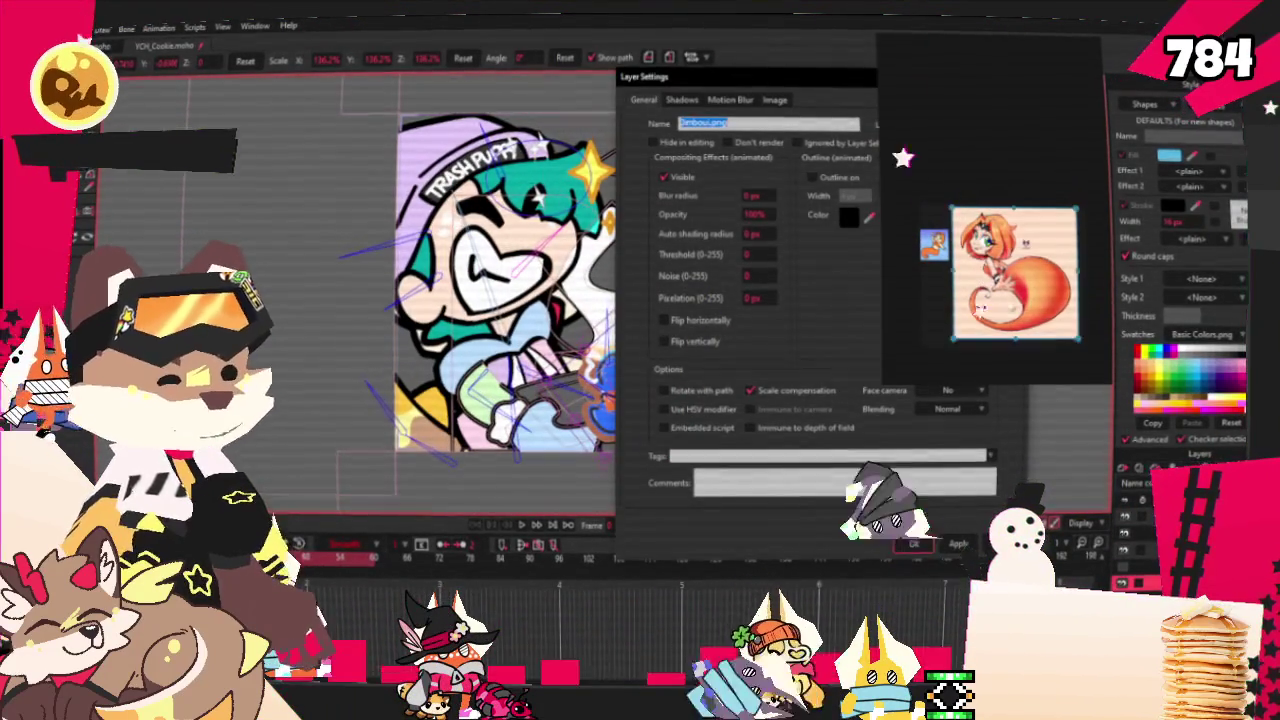
pyautogui.press('Return')
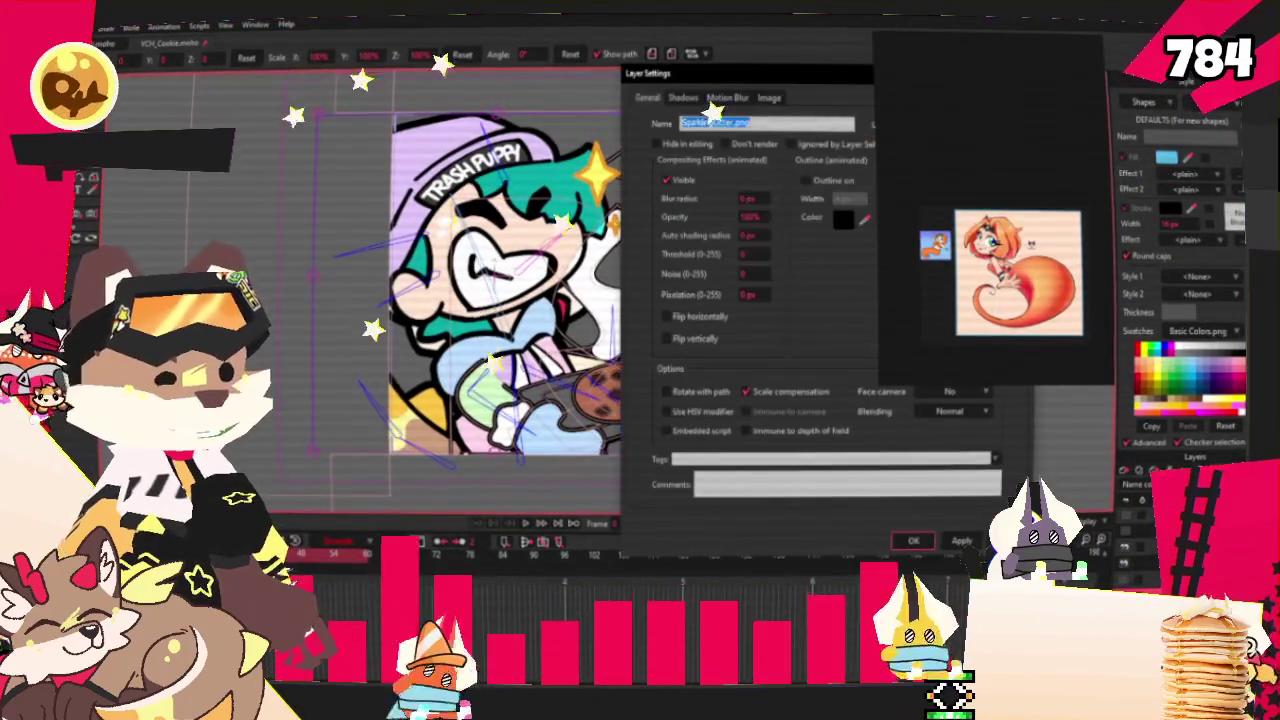
pyautogui.click(768, 97)
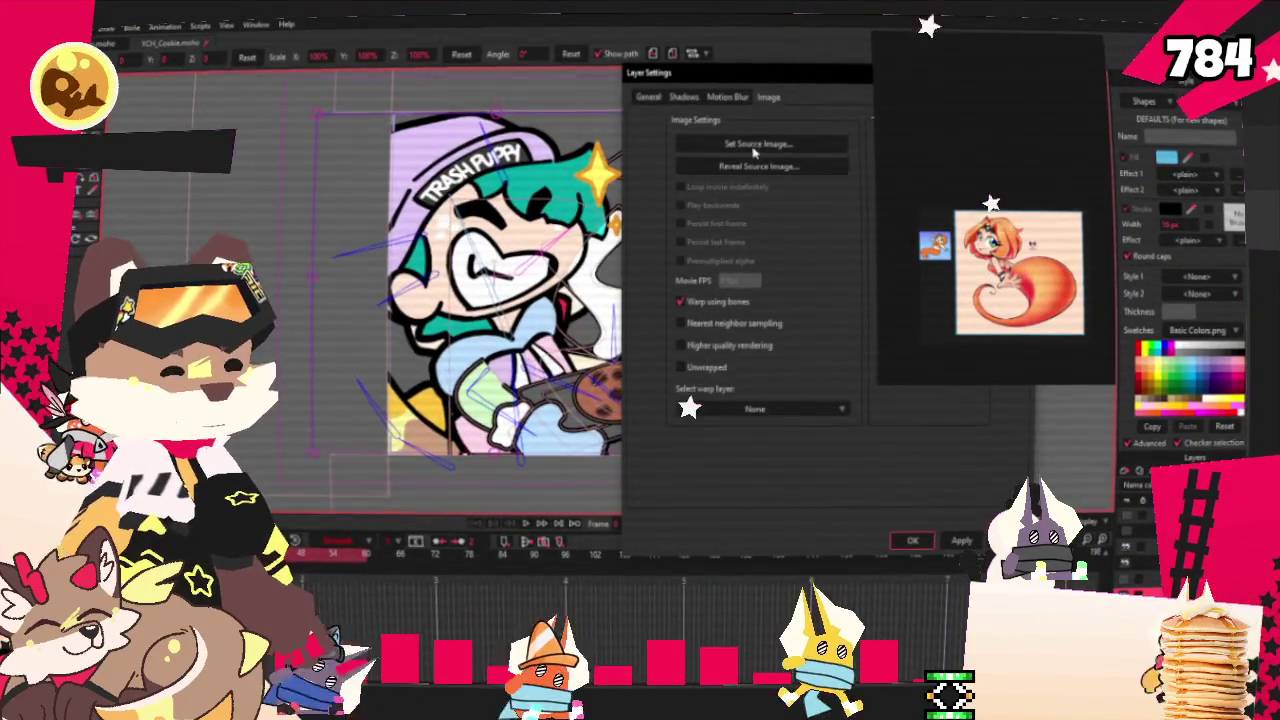
pyautogui.click(746, 143)
pyautogui.doubleClick(502, 212)
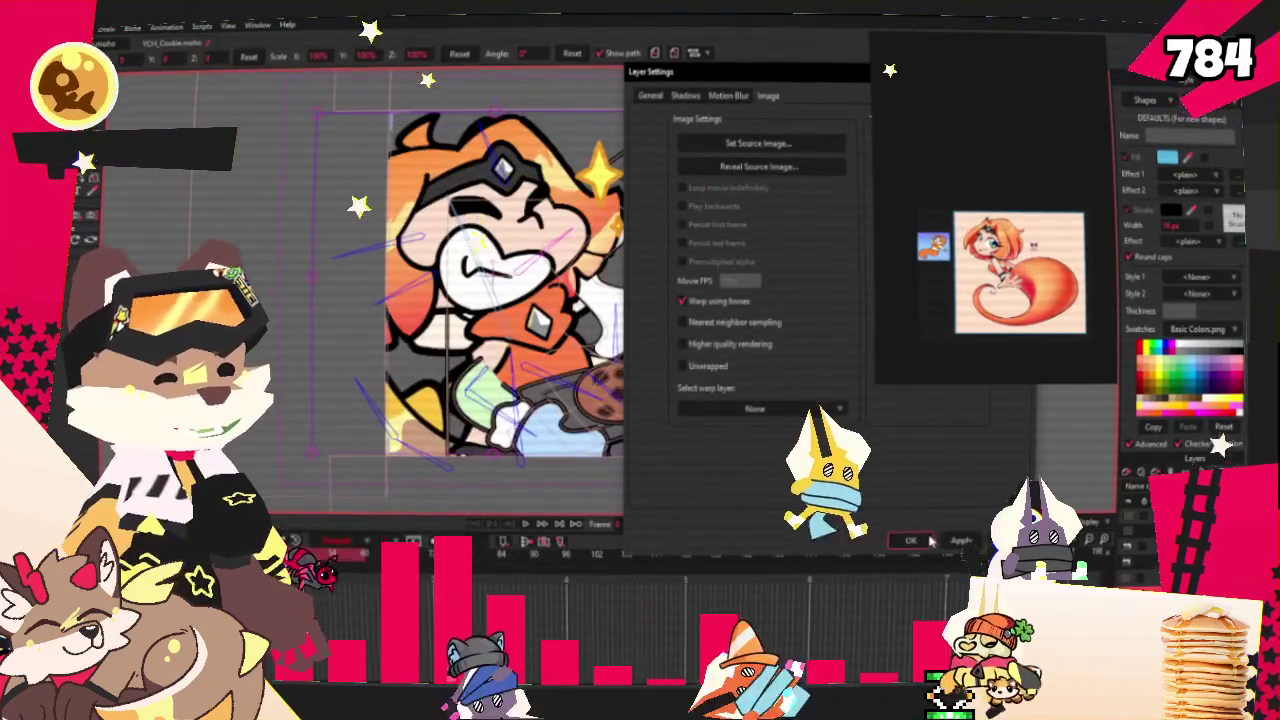
pyautogui.click(951, 545)
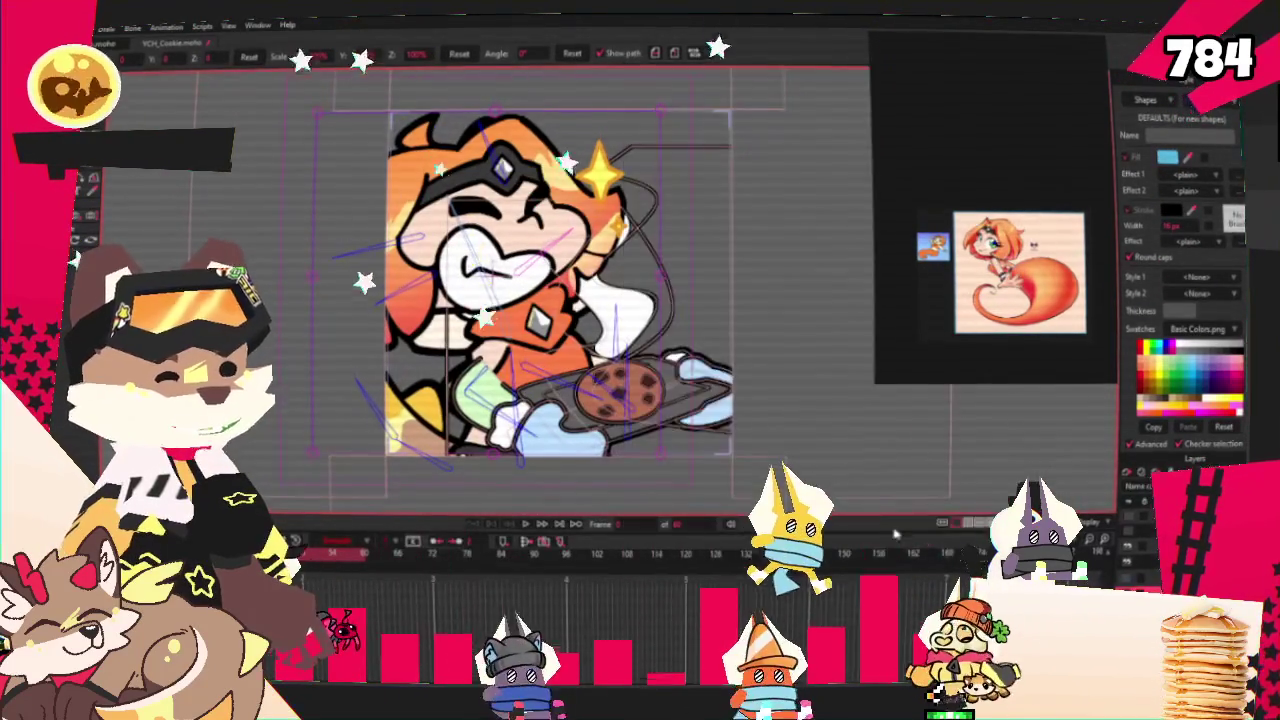
# Select the hand and cookie tray shapes on the canvas.
pyautogui.scroll(2, 762, 450)
pyautogui.scroll(-2, 700, 448)
pyautogui.scroll(1, 621, 448)
pyautogui.click(620, 447)
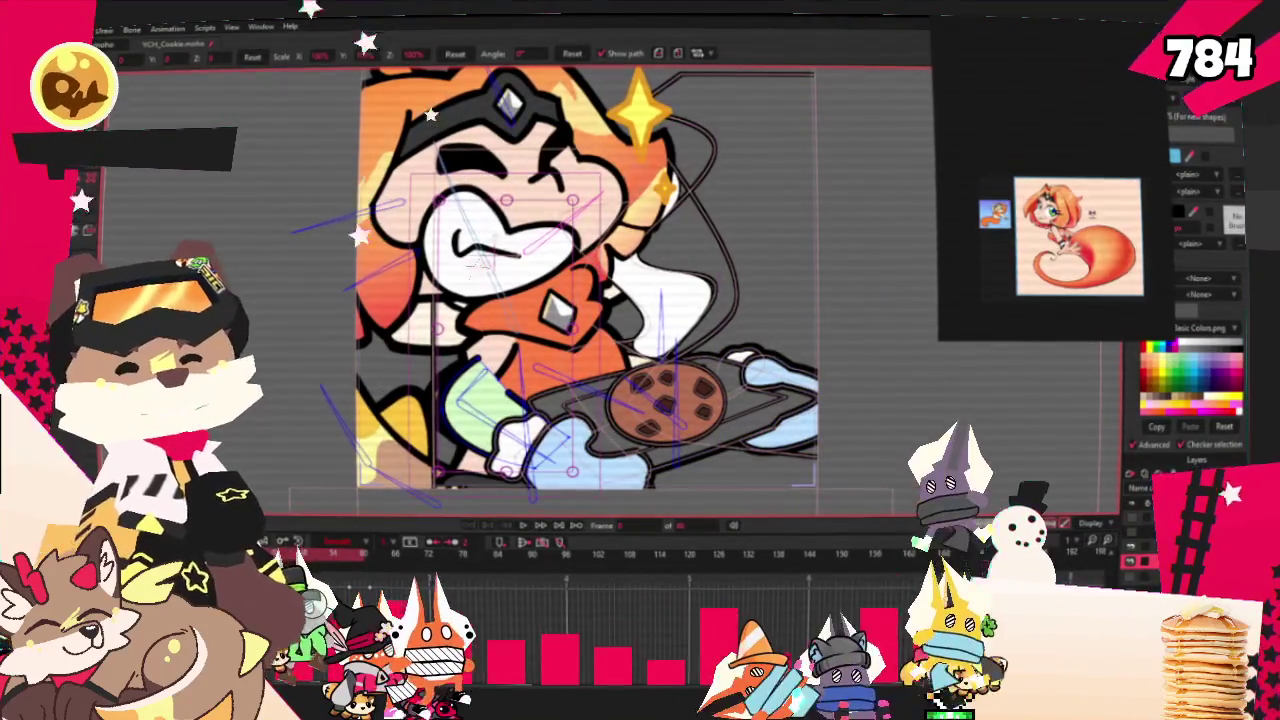
# Select both light-blue mitt shapes on the tray and fill them orange.
pyautogui.click(138, 232)
pyautogui.moveTo(490, 412); pyautogui.dragTo(505, 400)
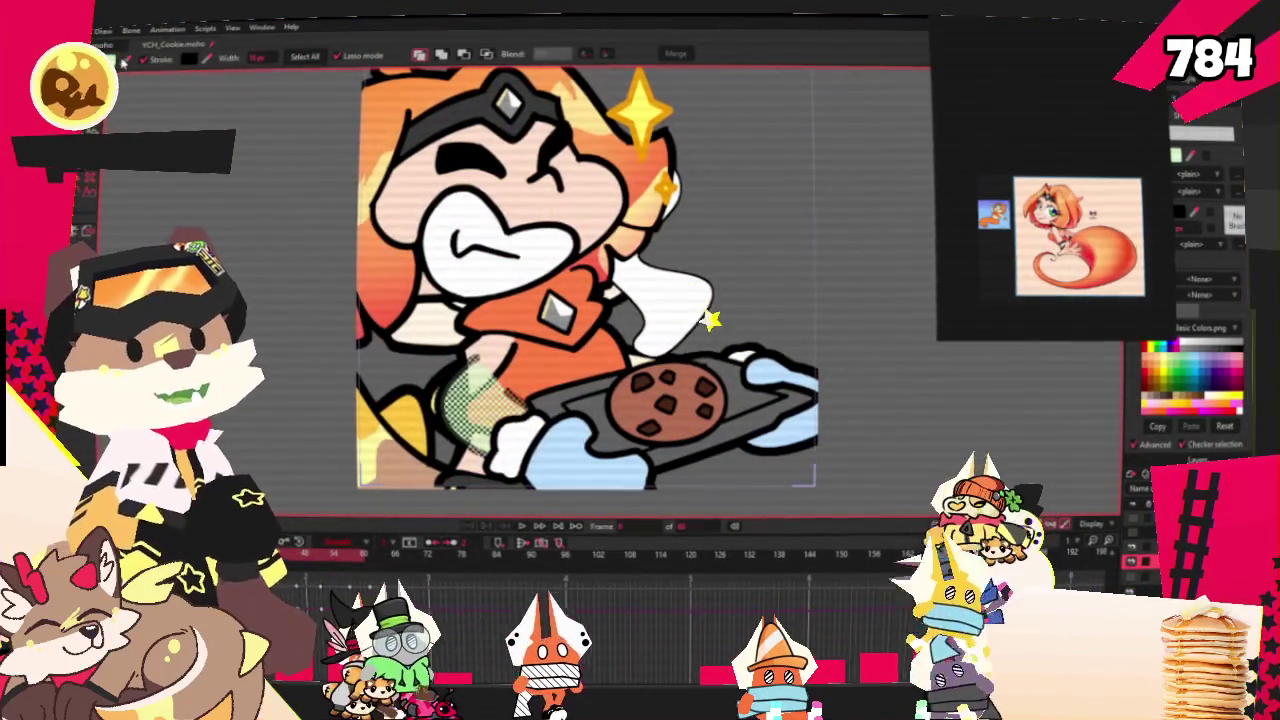
pyautogui.click(522, 262)
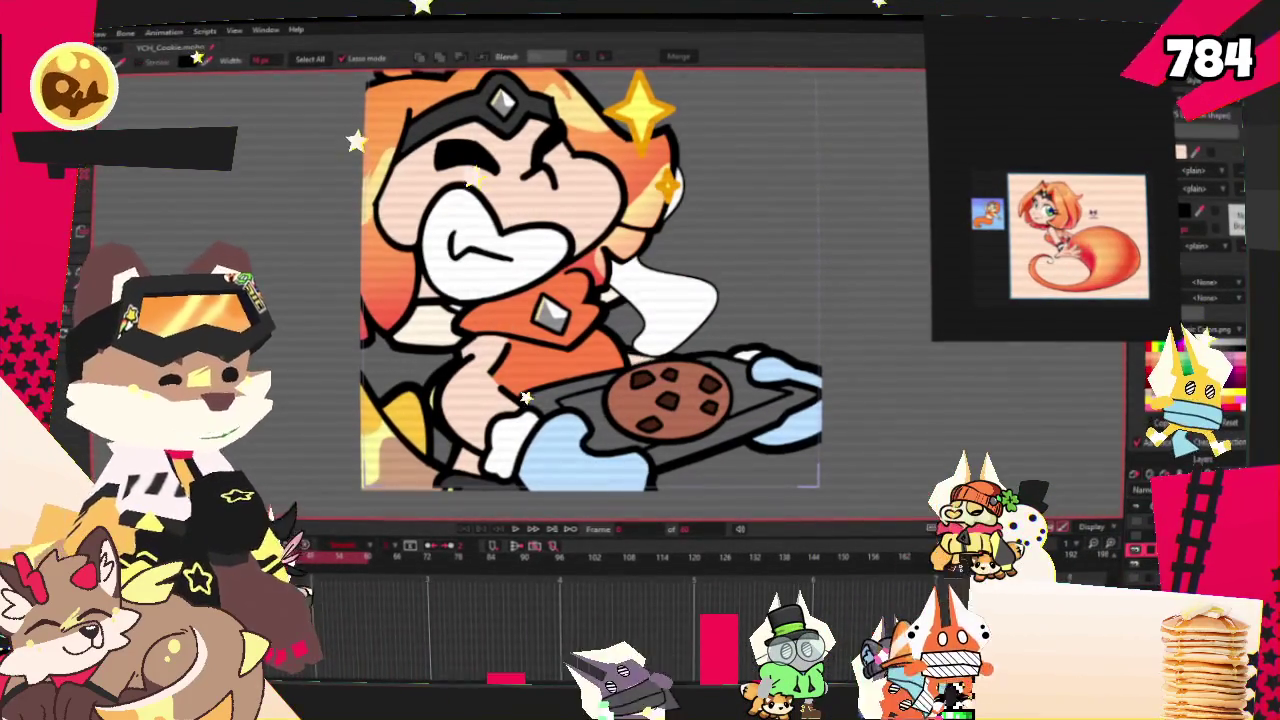
pyautogui.keyDown('shift'); pyautogui.click(783, 447); pyautogui.keyUp('shift')
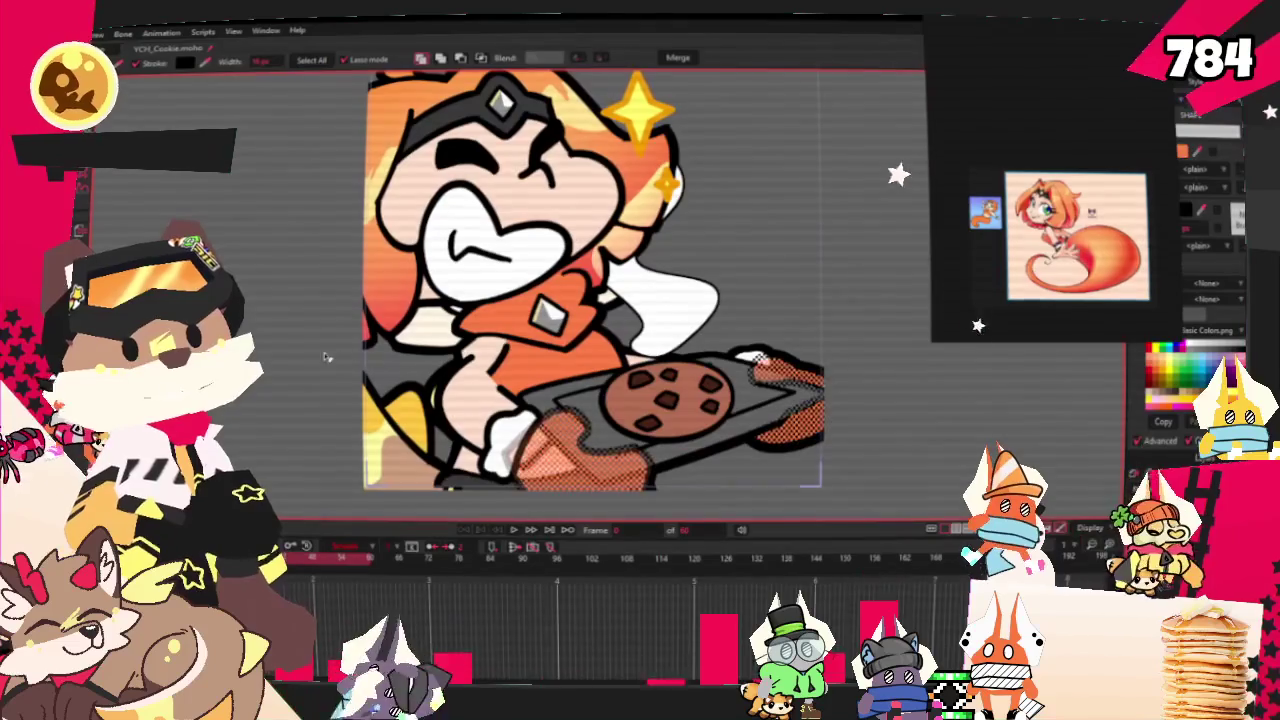
pyautogui.scroll(-3, 895, 454)
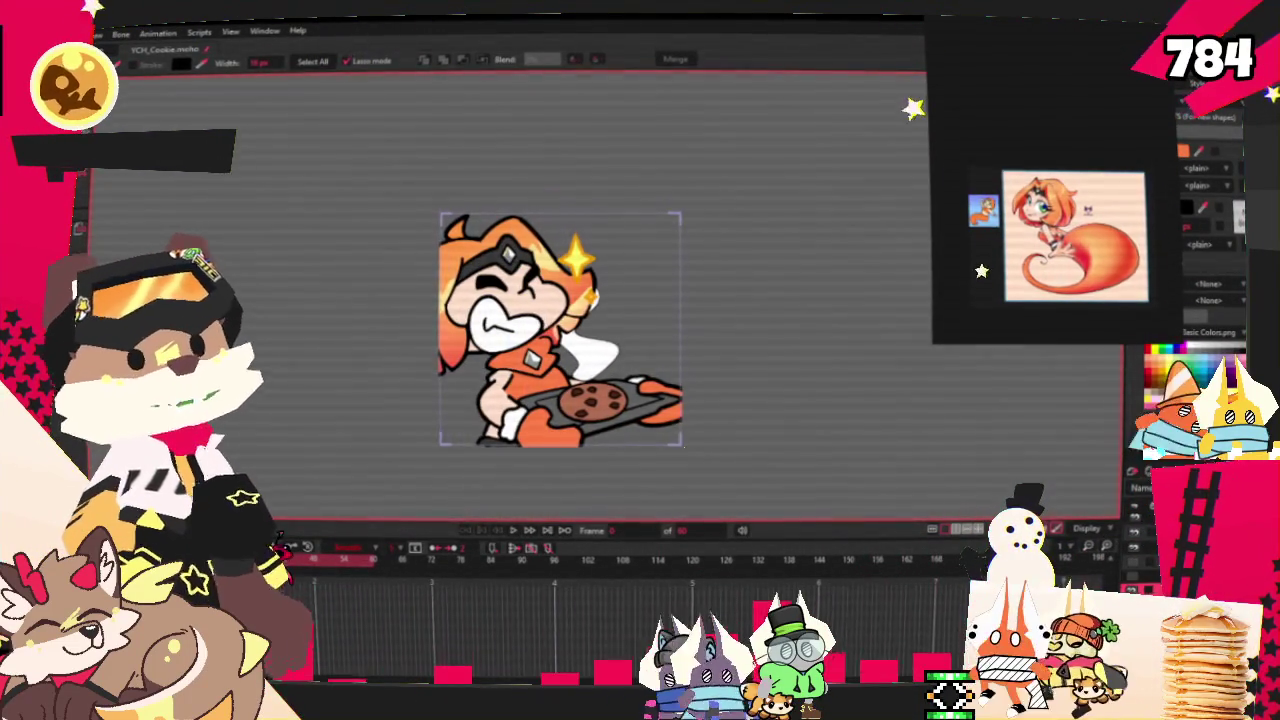
# Move the head layer down, tilt it slightly, and play the animation preview.
pyautogui.press('m')
pyautogui.scroll(3, 322, 236)
pyautogui.scroll(-3, 322, 236)
pyautogui.scroll(3, 470, 224)
pyautogui.moveTo(473, 222); pyautogui.dragTo(685, 280)
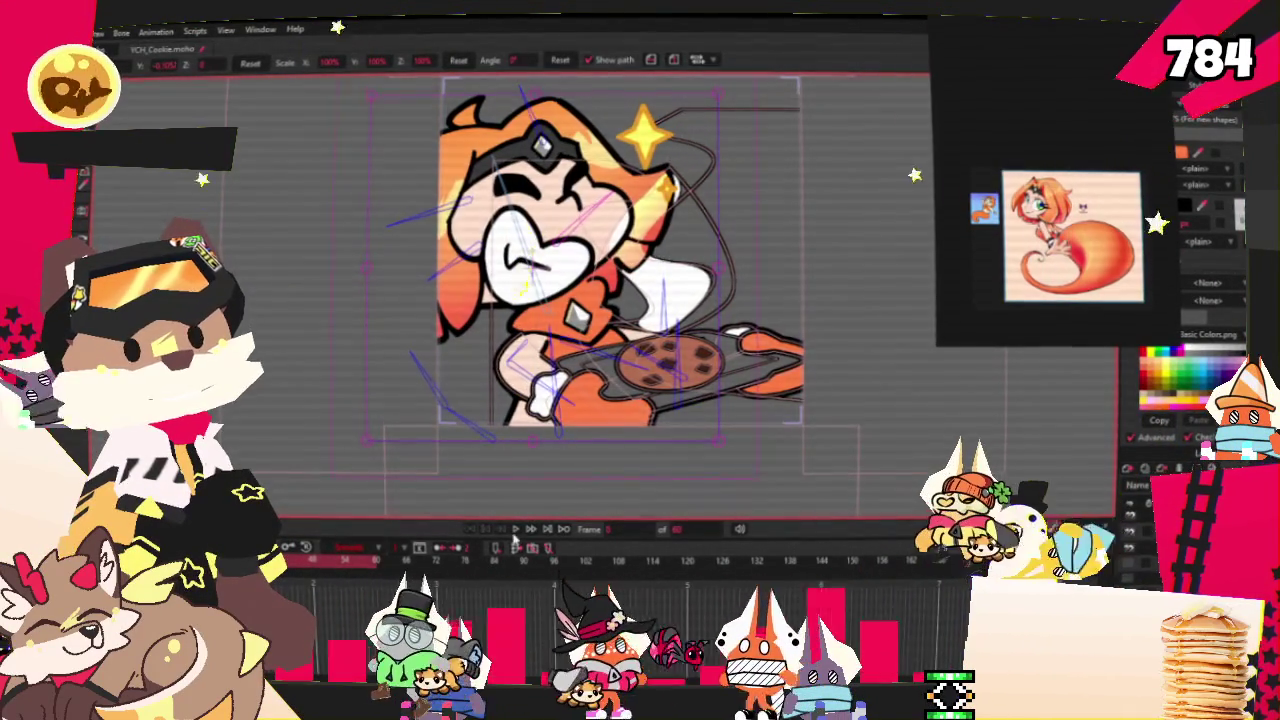
pyautogui.press('space')
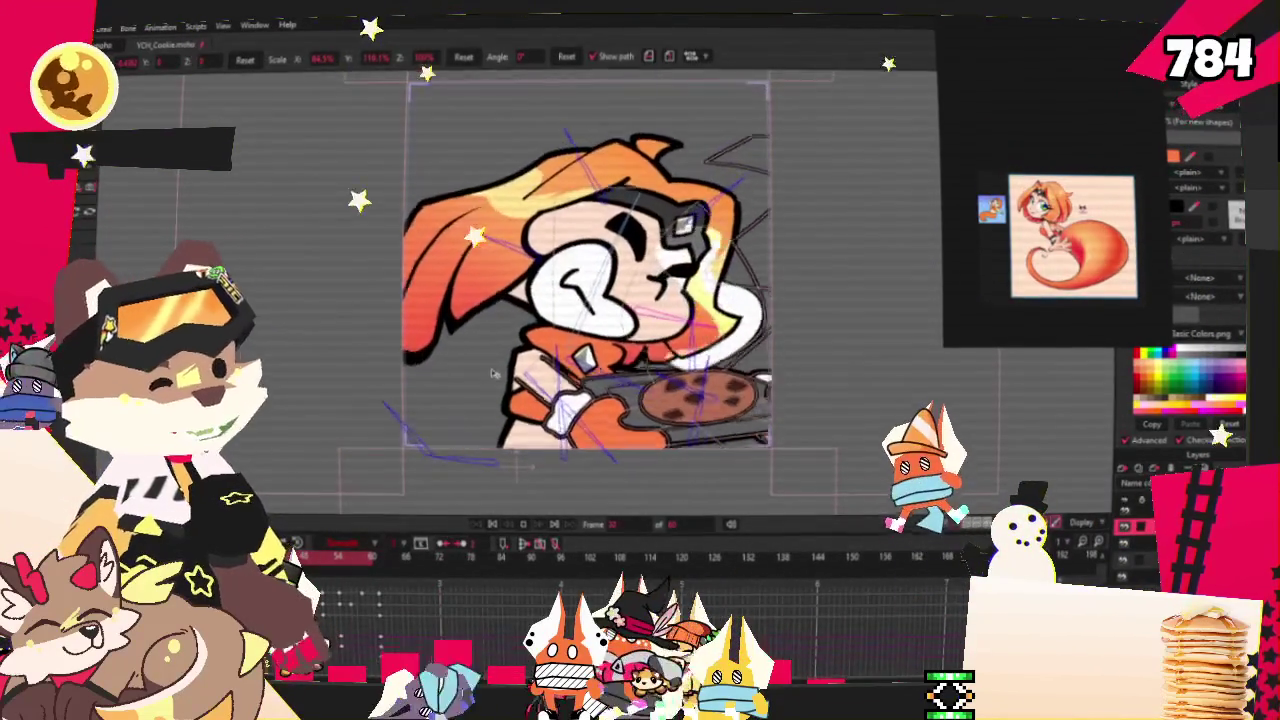
# Resize the upper-left bone's strength region and replay the animation to check deformation.
pyautogui.click(494, 525)
pyautogui.press('s')
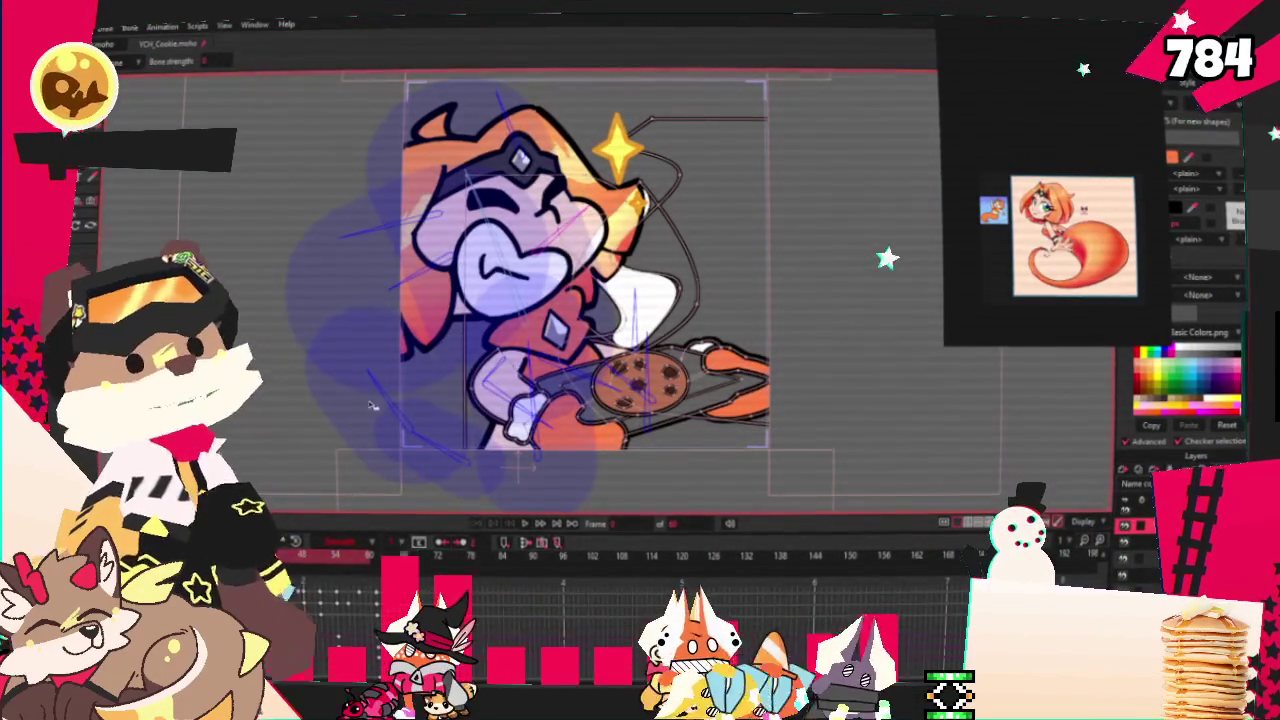
pyautogui.click(380, 456)
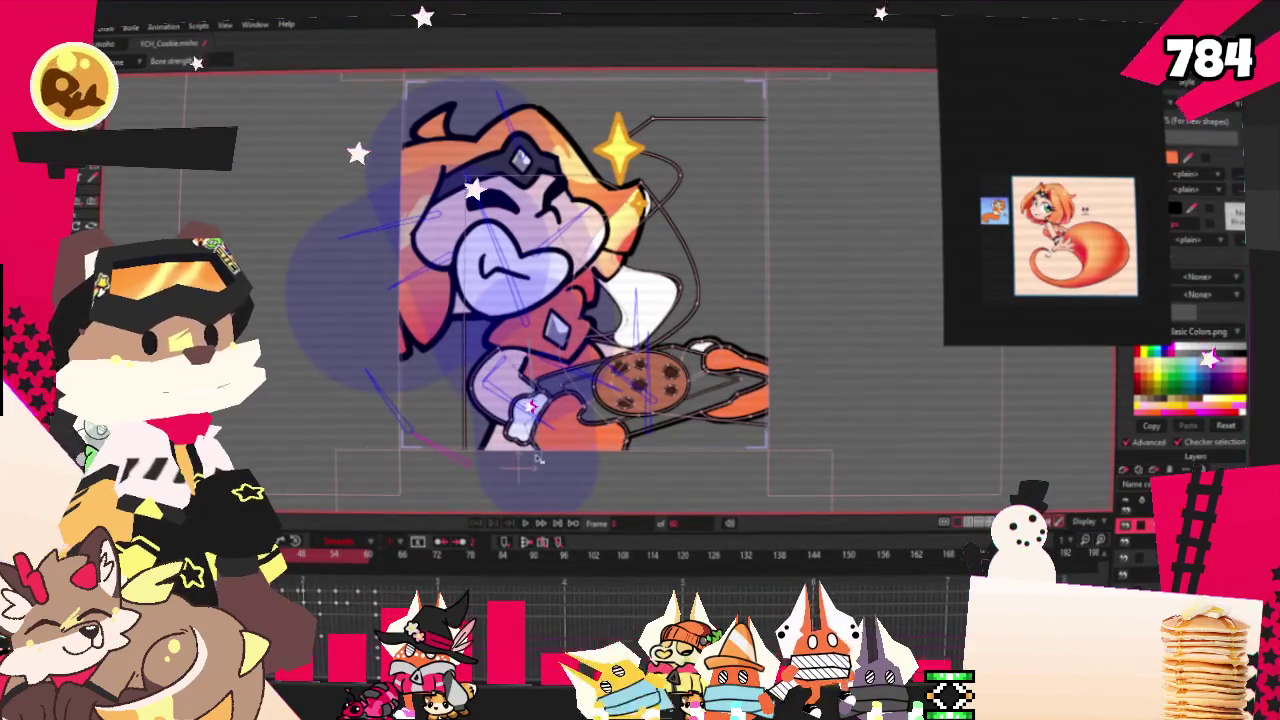
pyautogui.click(365, 231)
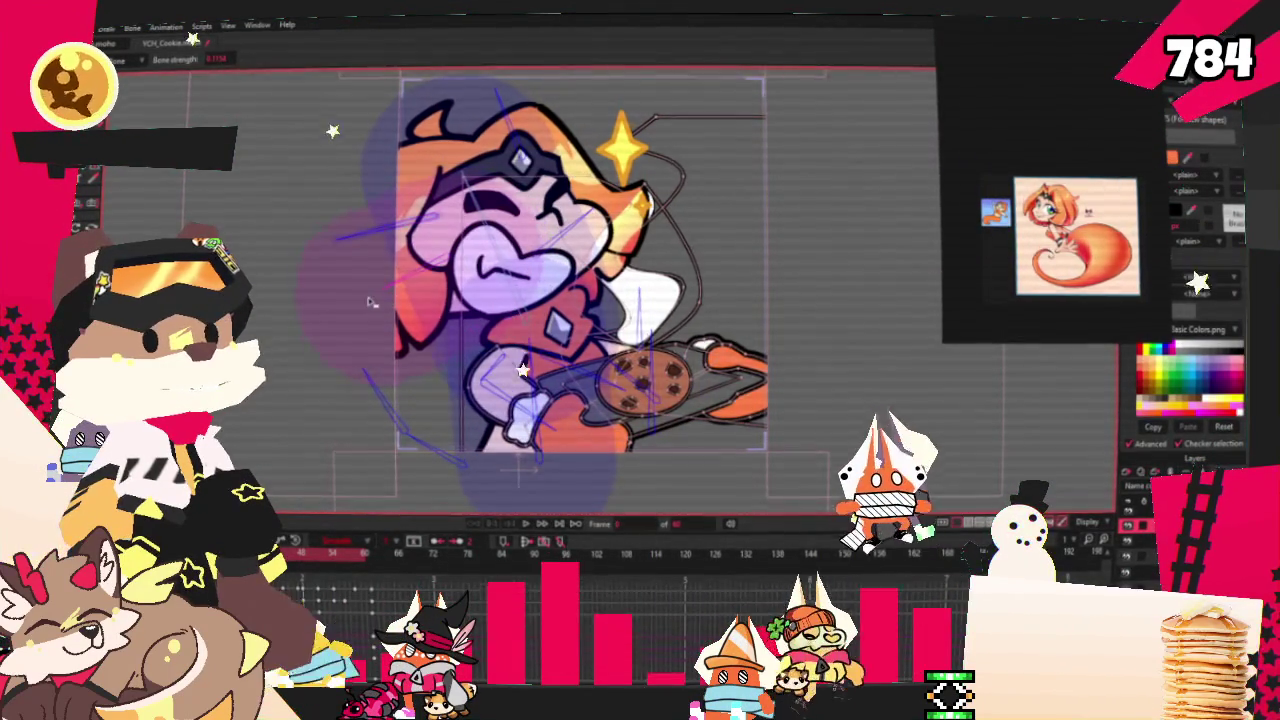
pyautogui.click(329, 311)
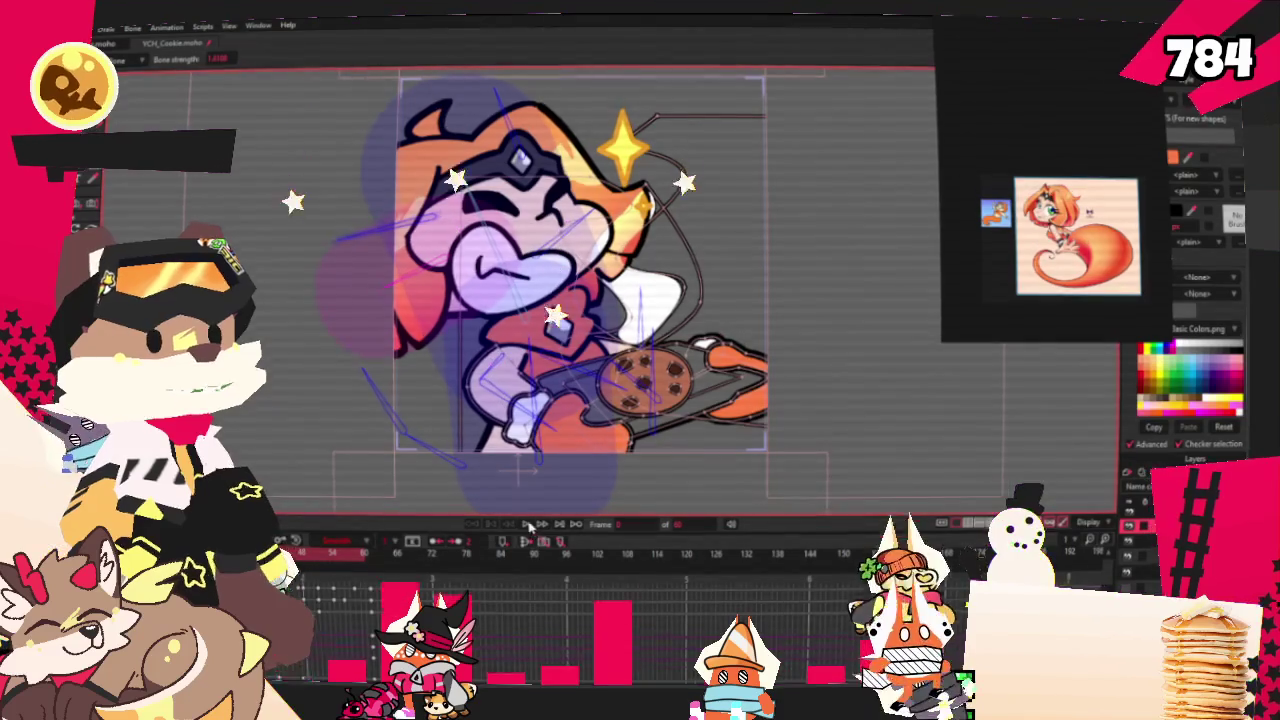
pyautogui.click(535, 527)
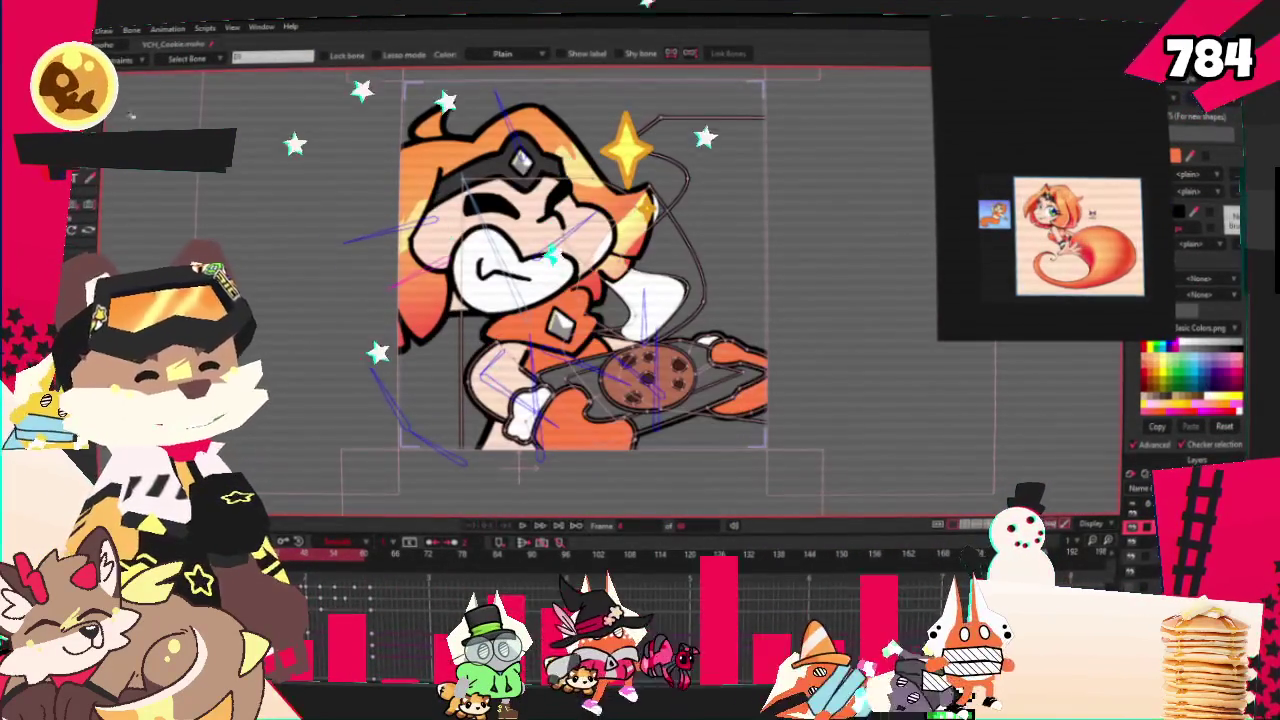
# Review the bone strength regions, switching between Bone Strength and Select Bone.
pyautogui.press('s')
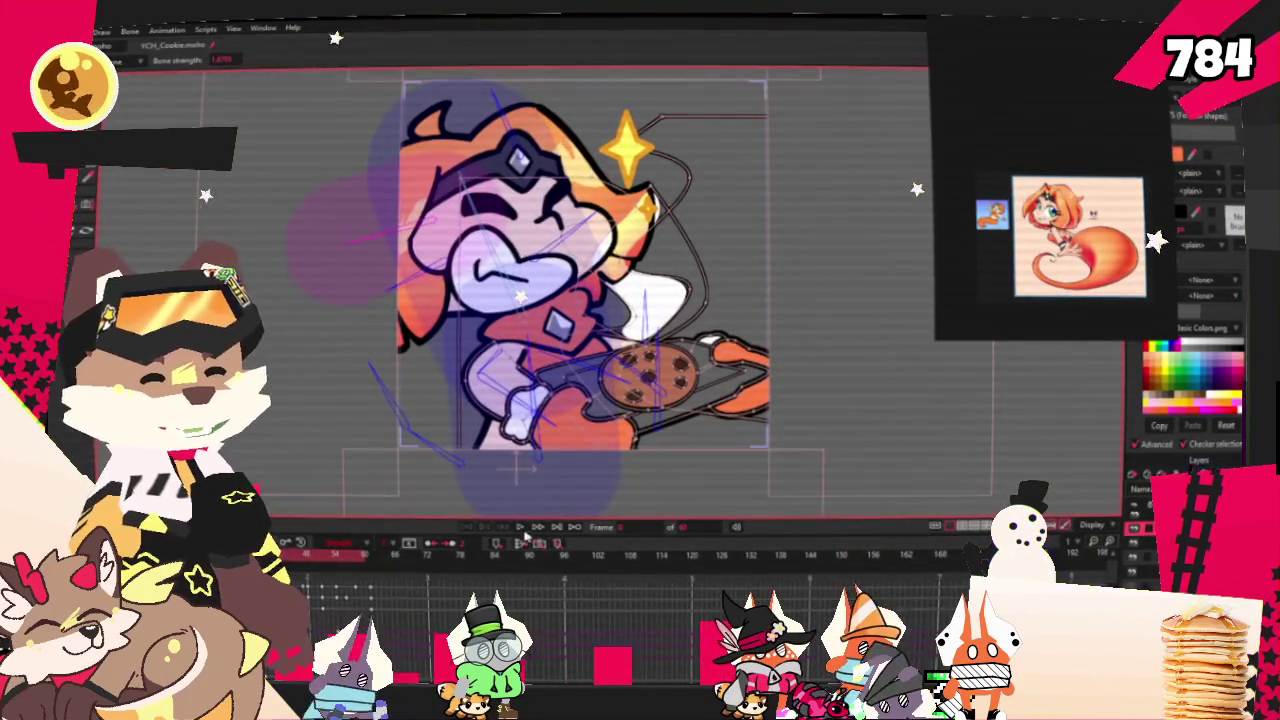
pyautogui.press('z')
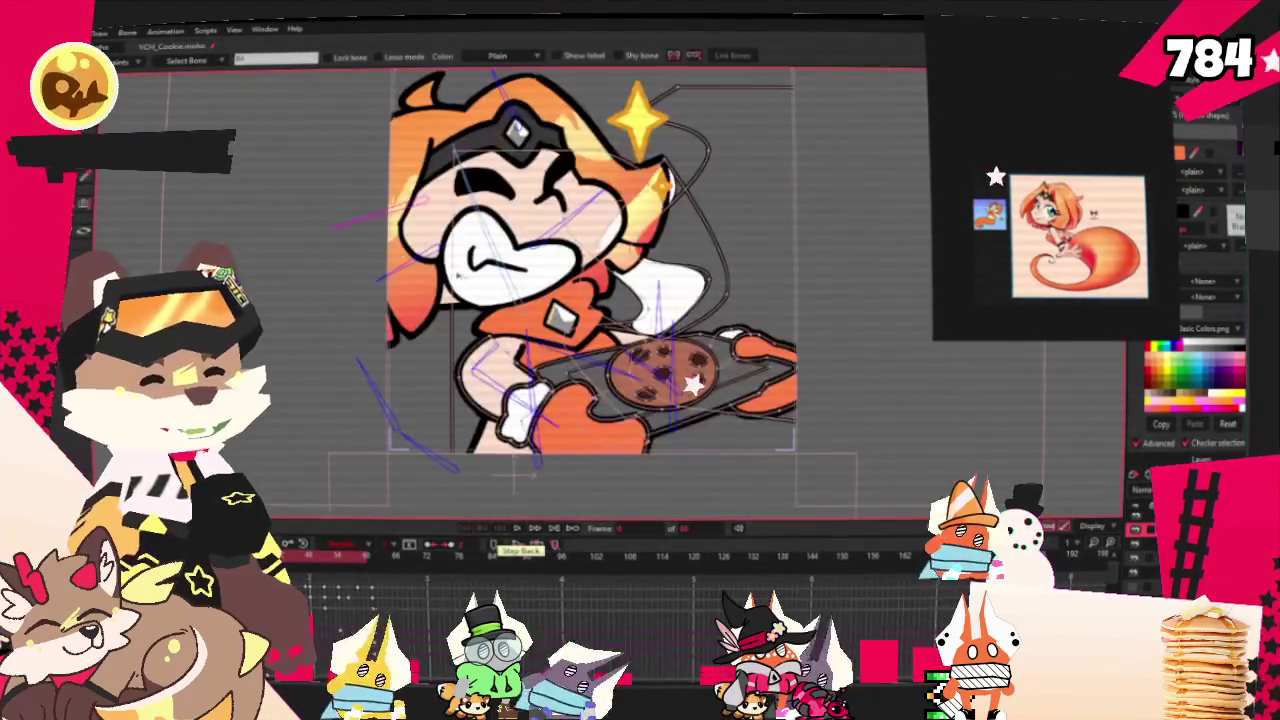
pyautogui.press('s')
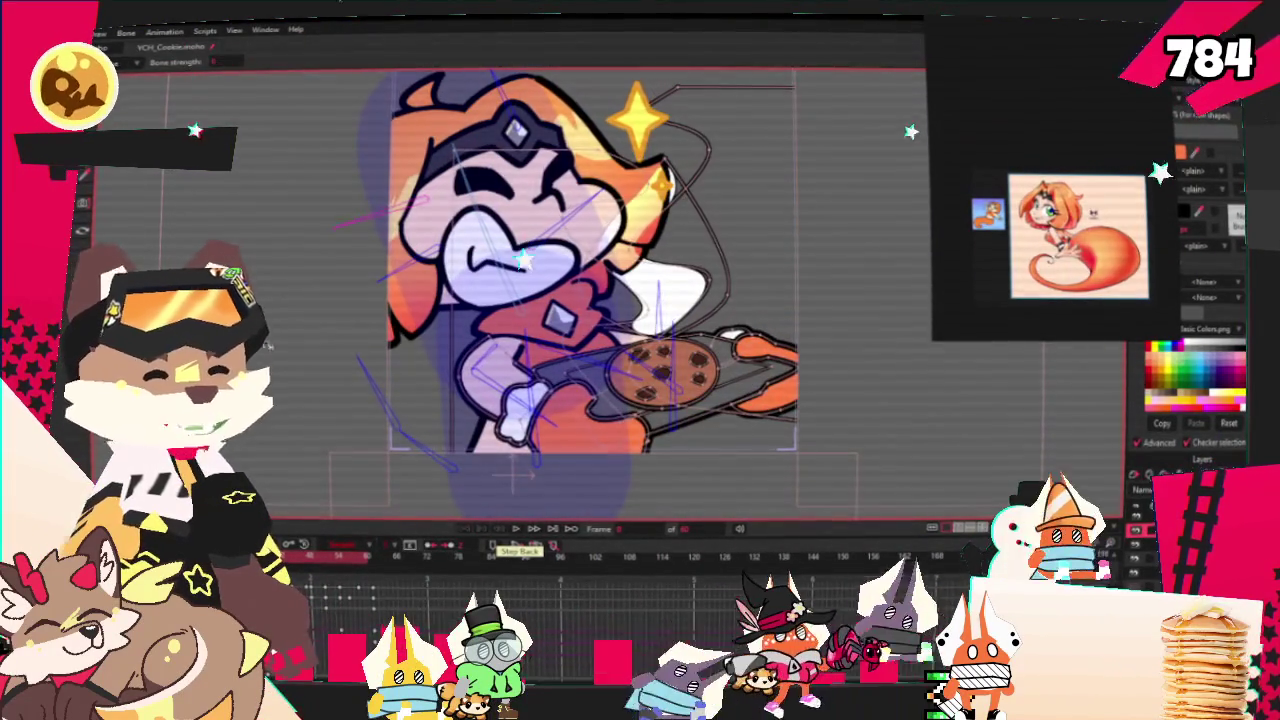
pyautogui.press('z')
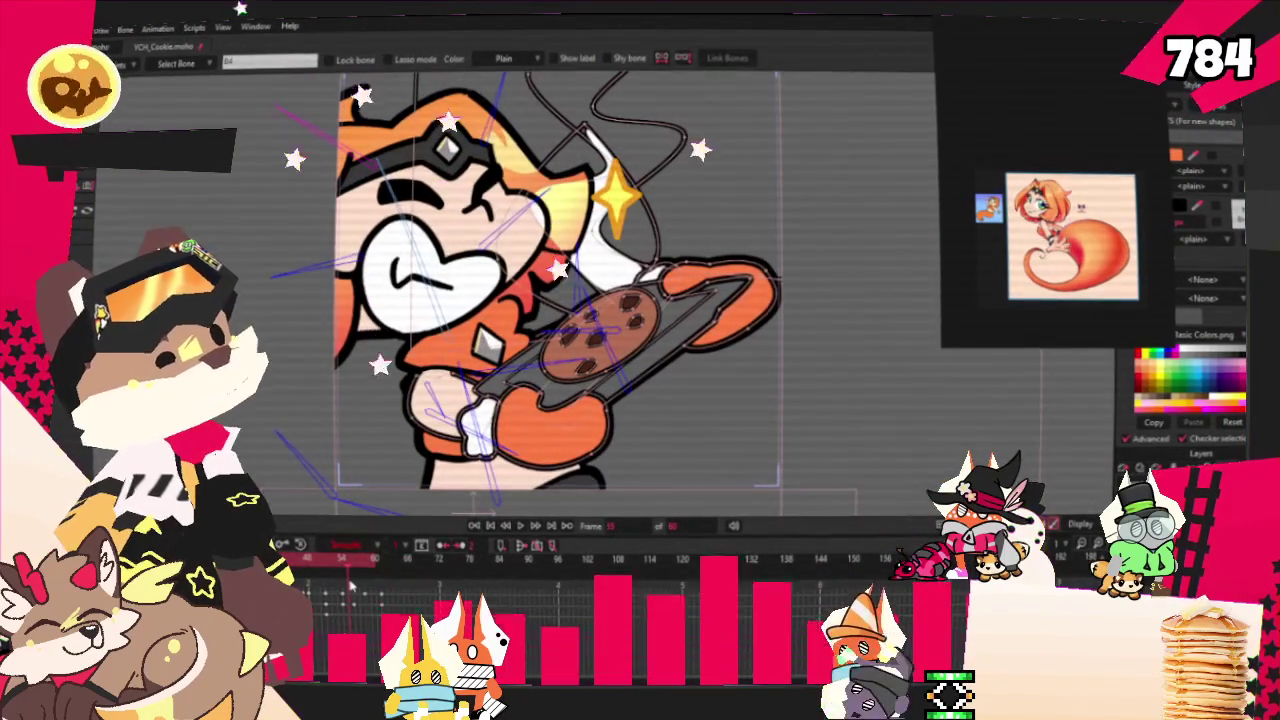
pyautogui.click(100, 28)
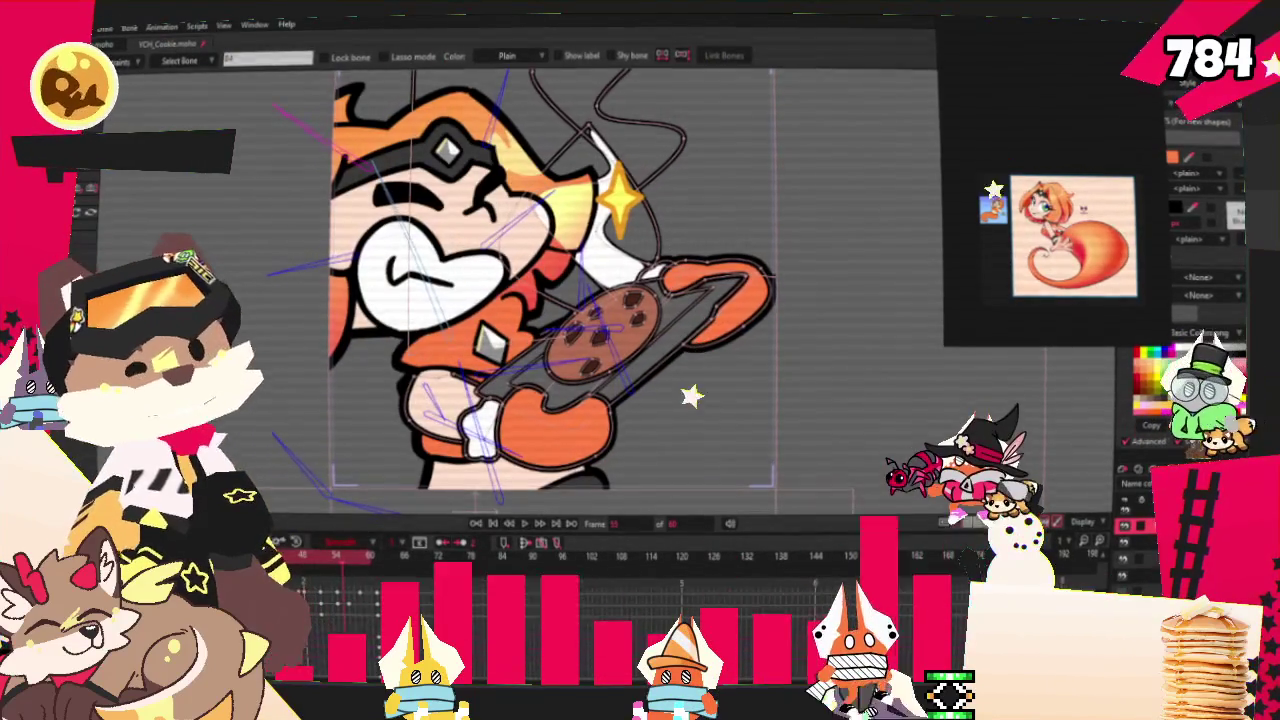
pyautogui.hotkey('alt', 'f')
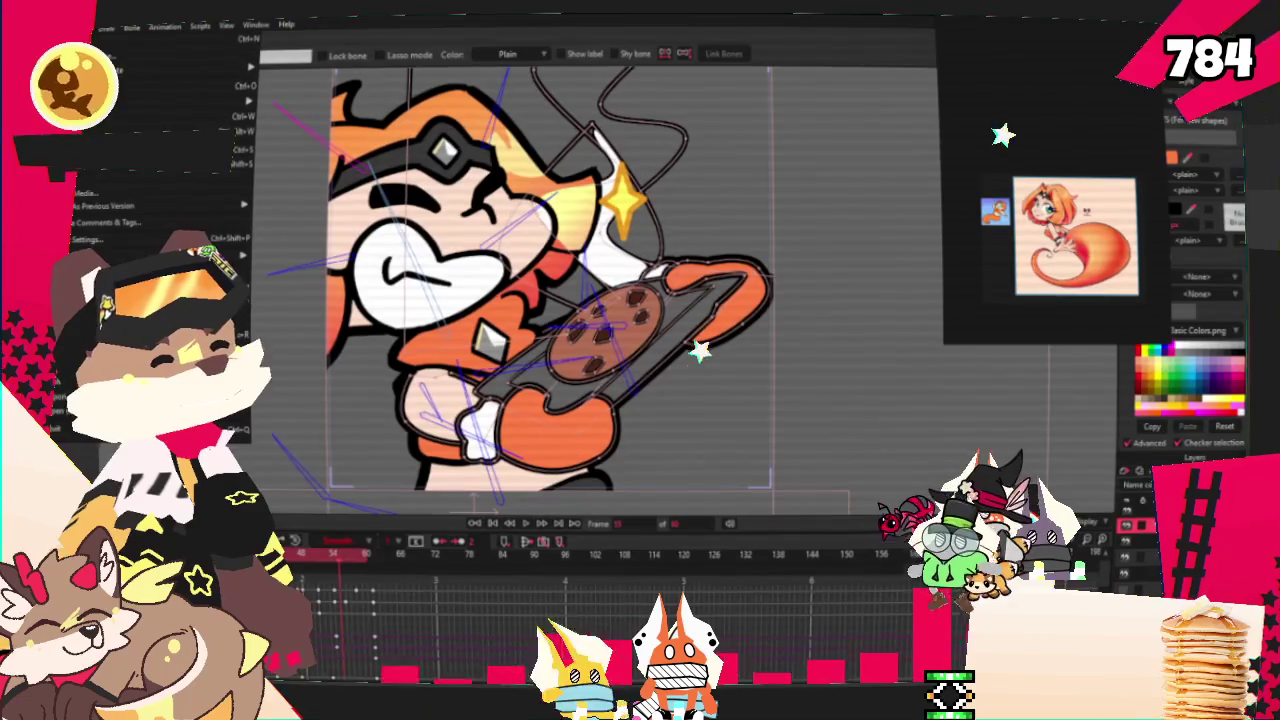
pyautogui.press('Escape')
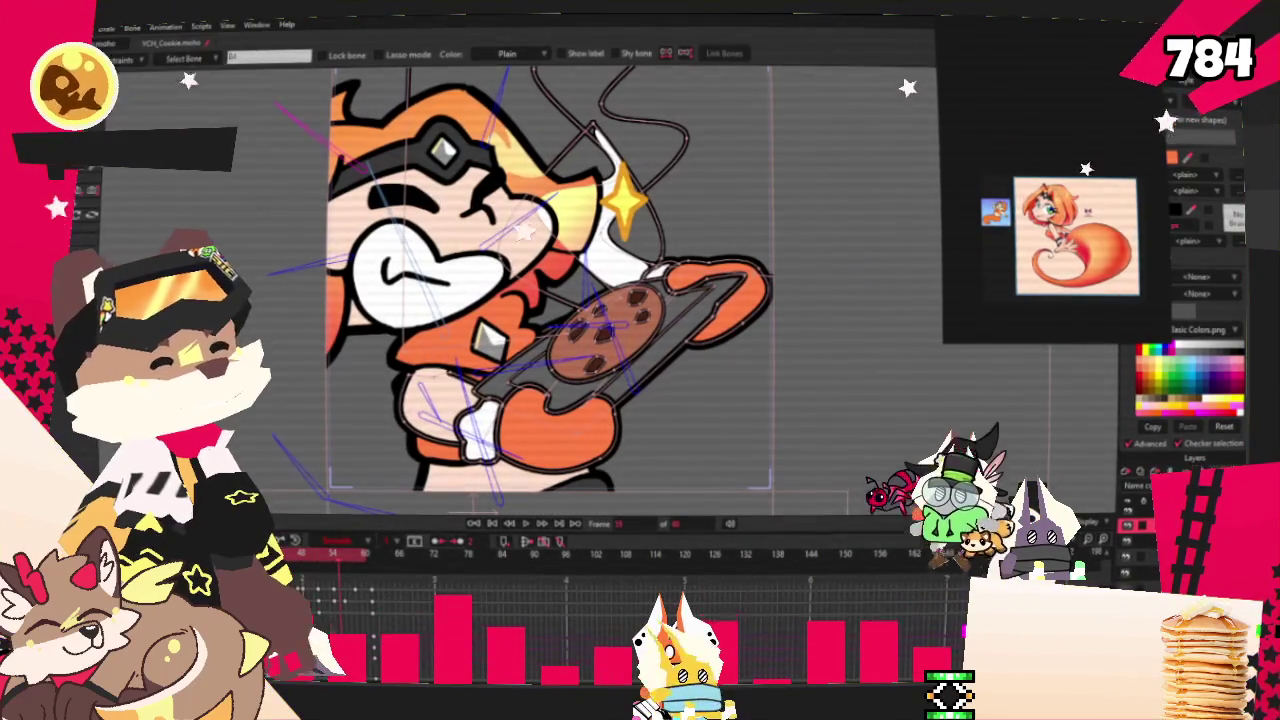
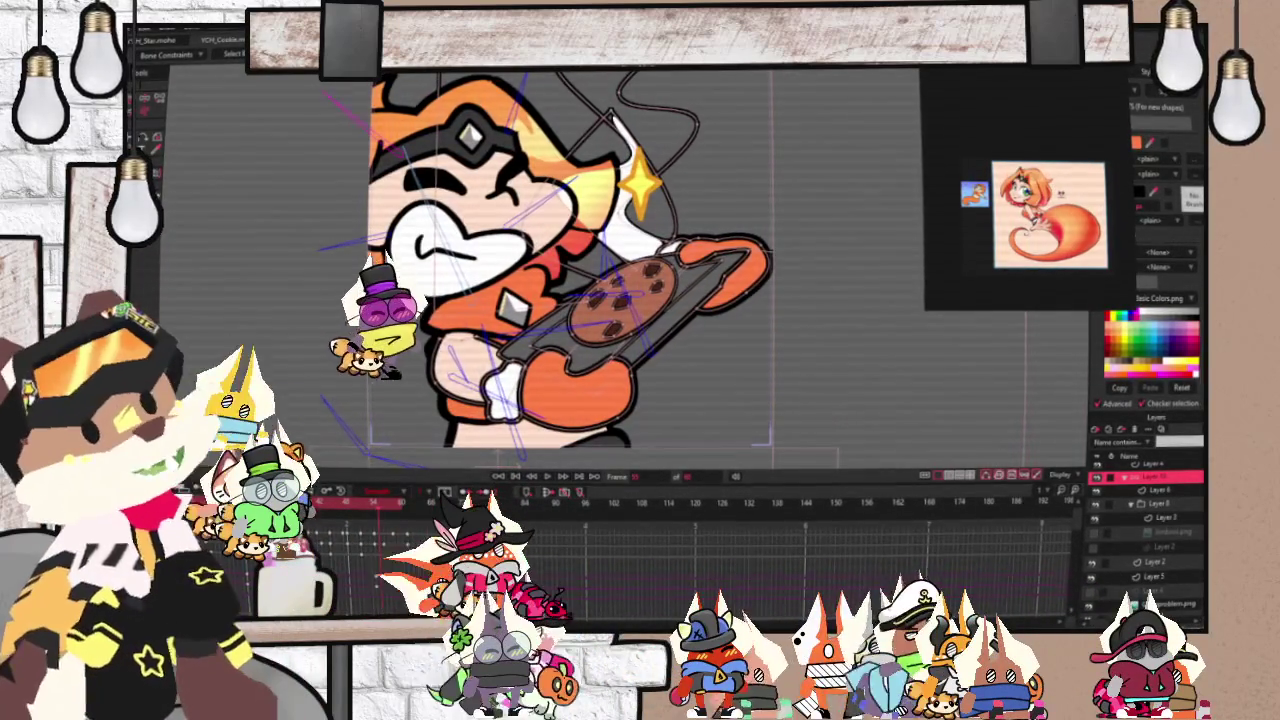
pyautogui.scroll(-5, 796, 293)
pyautogui.scroll(4, 796, 293)
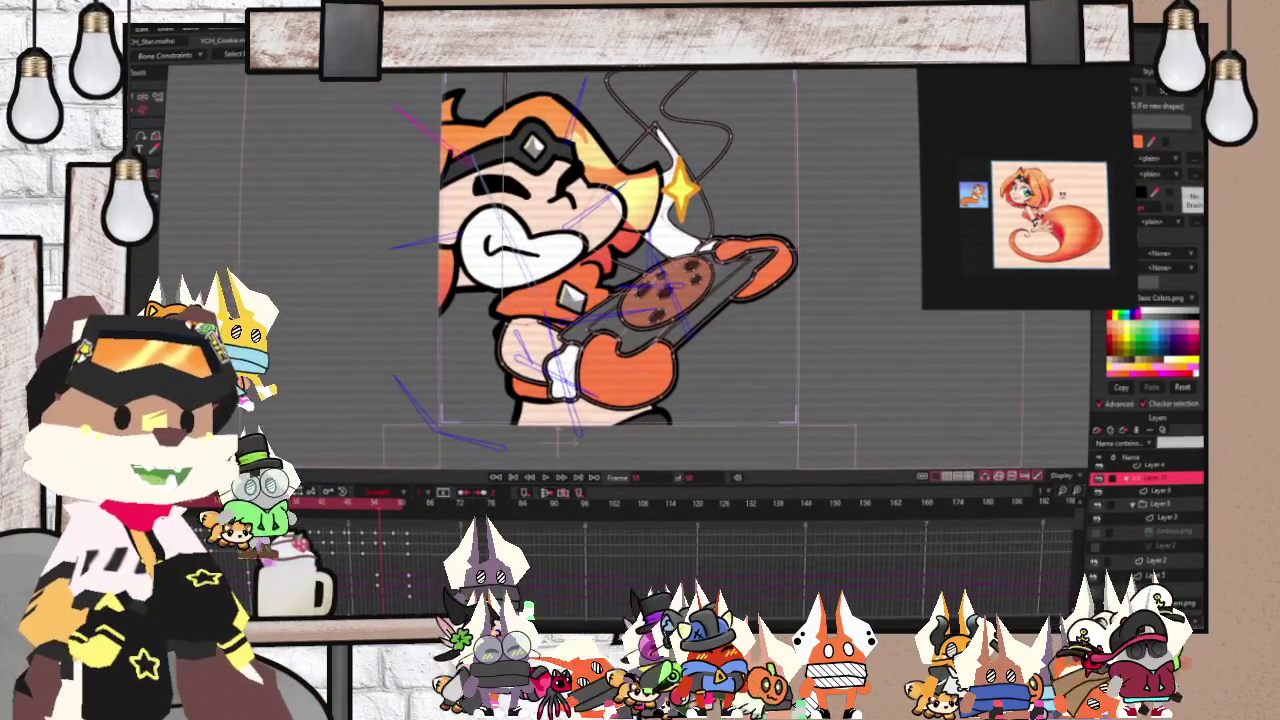